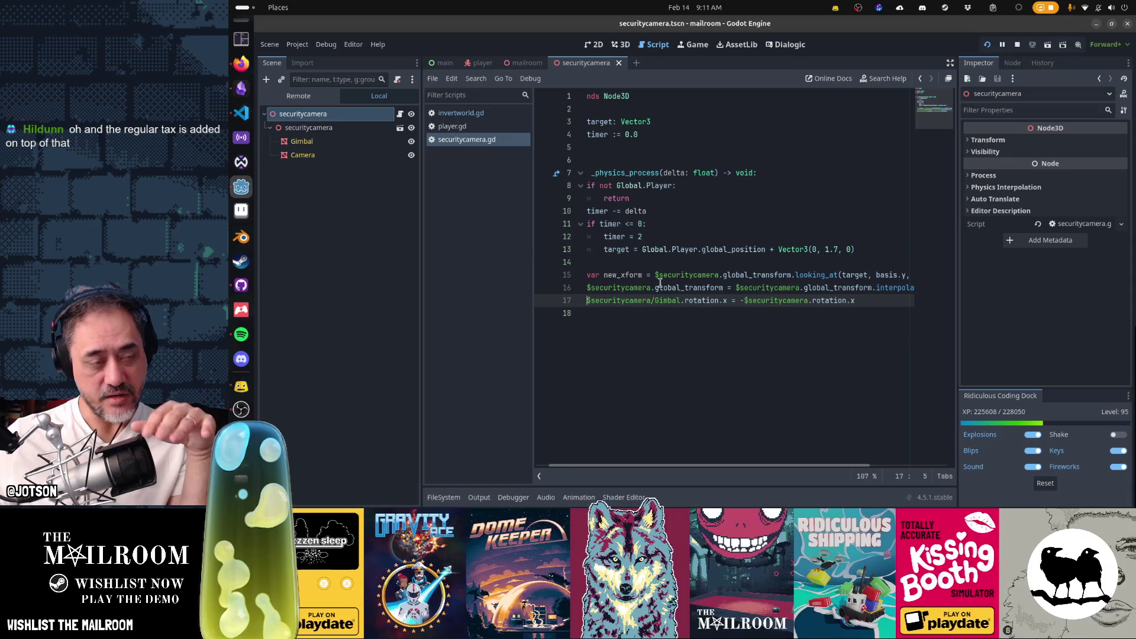
# Replace basis.y with Vector3.DOWN in line 15's looking_at call, then switch to the running game.
pyautogui.moveTo(660, 283)
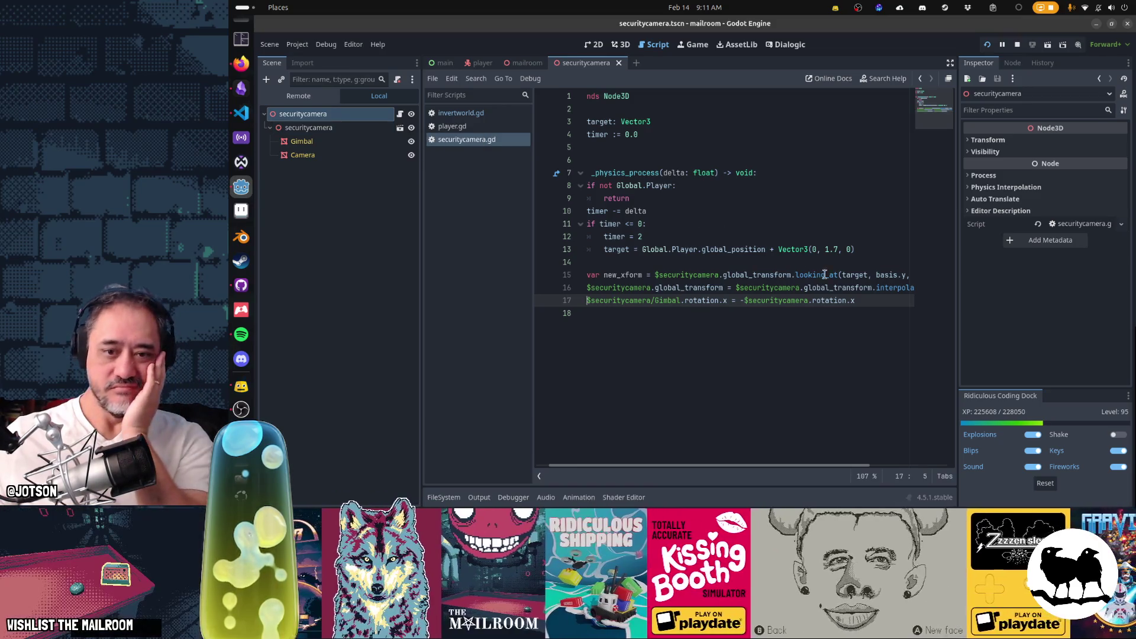
pyautogui.click(873, 276)
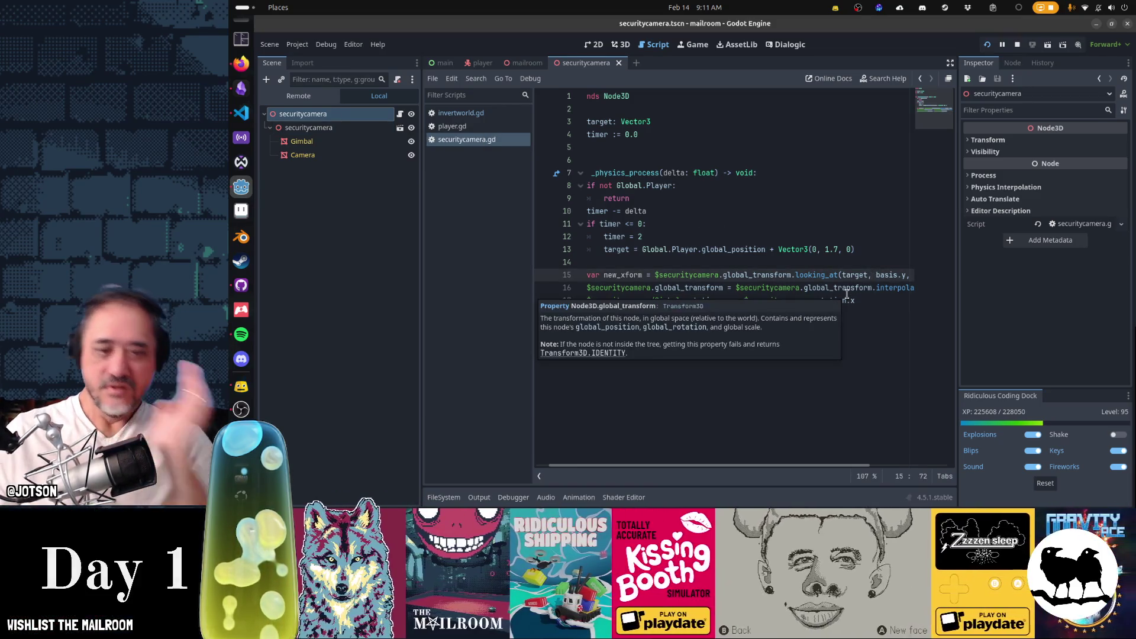
pyautogui.press('Right')
pyautogui.hotkey('ctrl', 'shift', 'Right')
pyautogui.hotkey('ctrl', 'shift', 'Right')
pyautogui.hotkey('ctrl', 'shift', 'Right')
pyautogui.hotkey('shift', 'space')
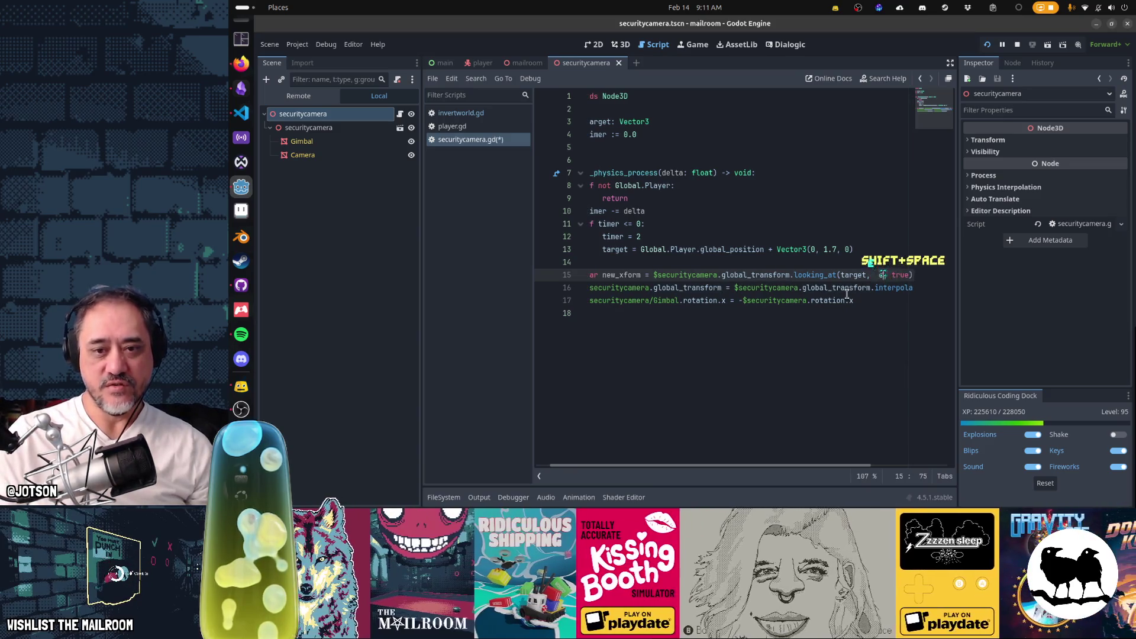
pyautogui.hotkey('shift', 'space')
pyautogui.press('BackSpace')
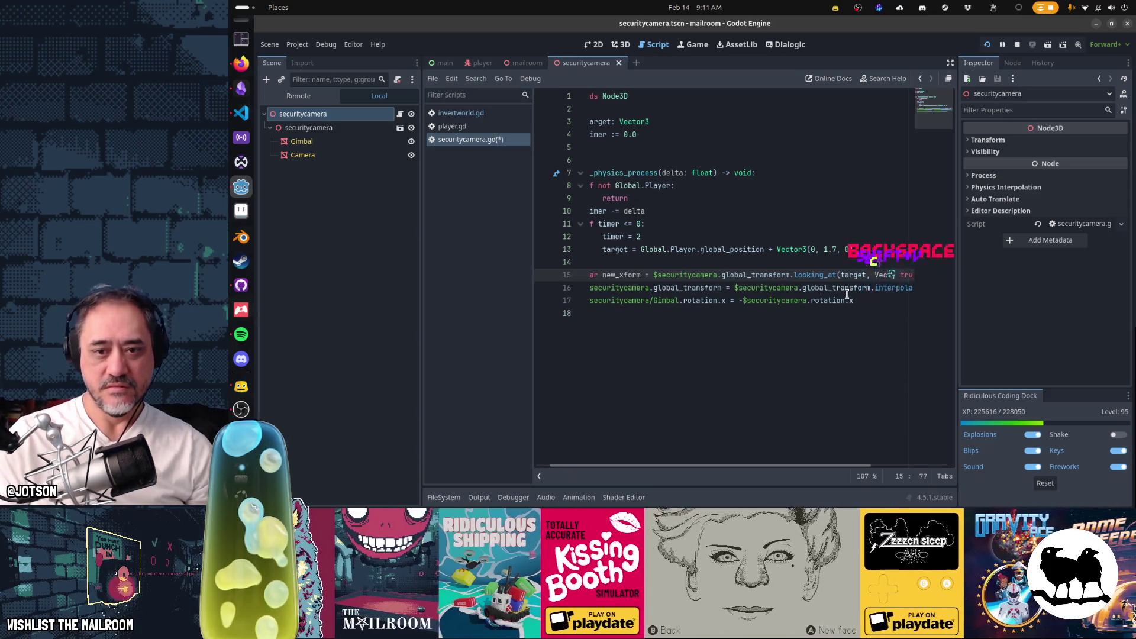
pyautogui.write('Vector3.DOWN')
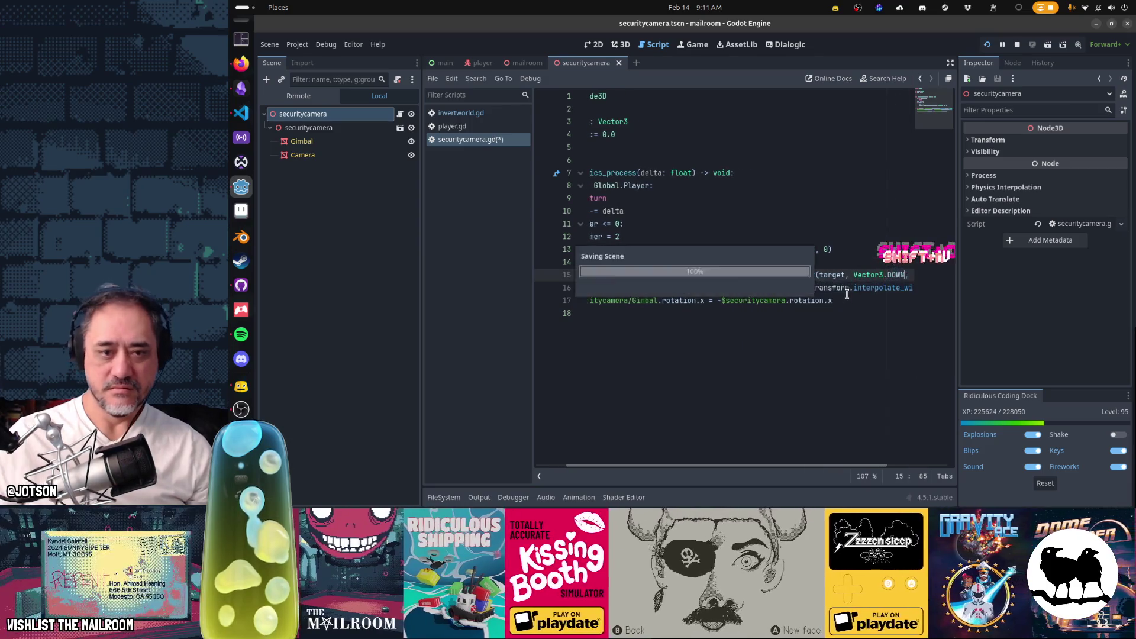
pyautogui.hotkey('alt', 'Tab')
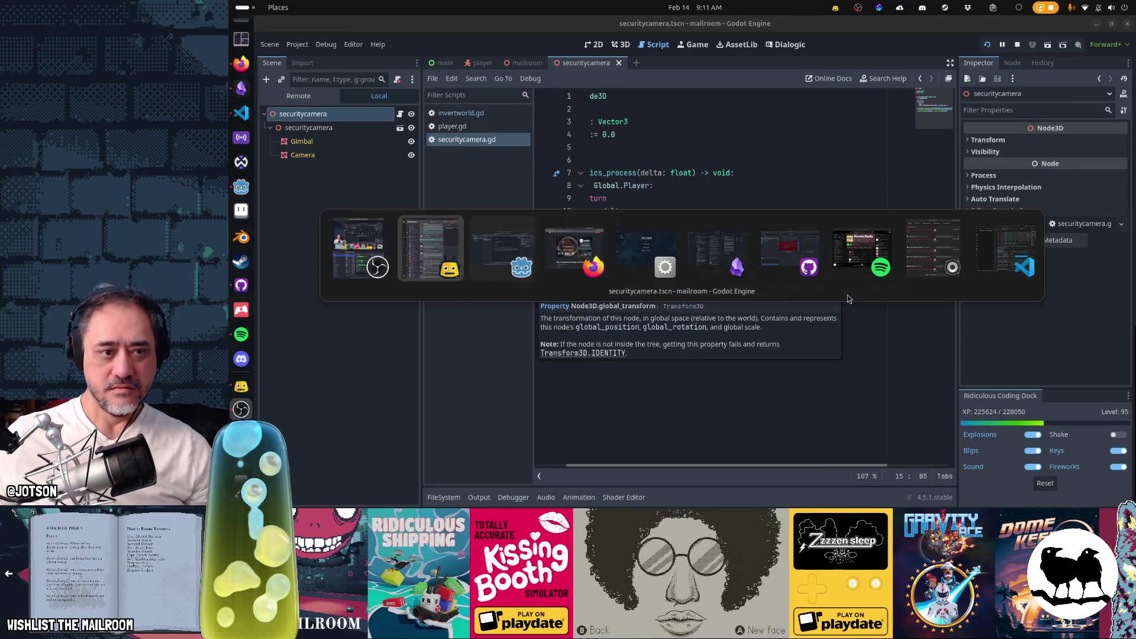
pyautogui.hotkey('alt', 'Tab')
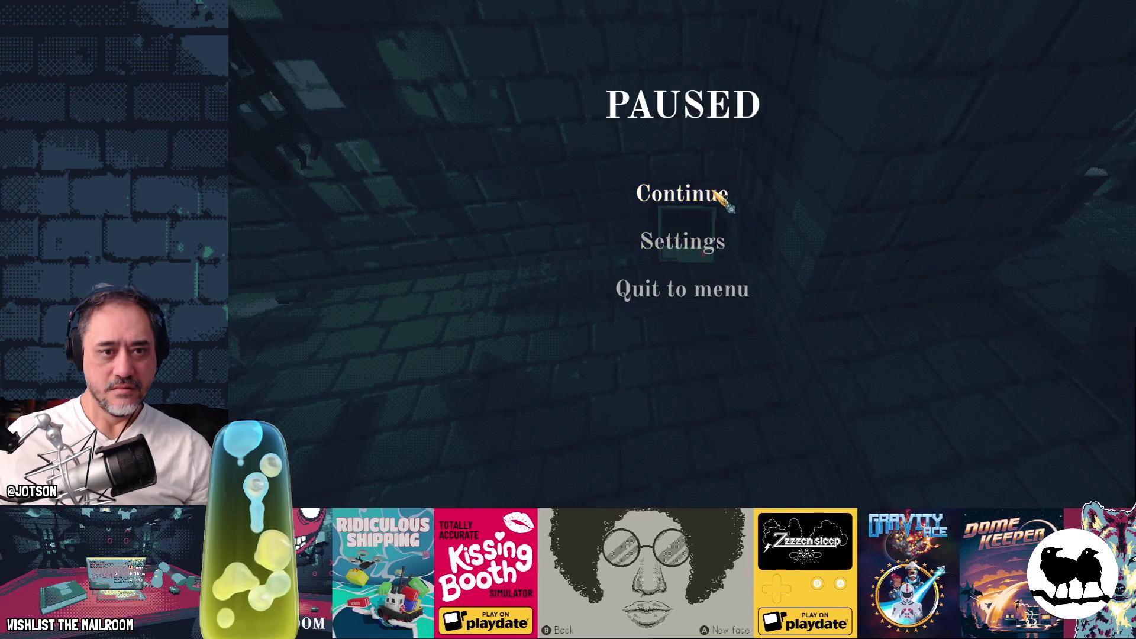
# Resume the game and walk around the dungeon near the wall-mounted security camera and cage.
pyautogui.click(725, 193)
pyautogui.press('w')
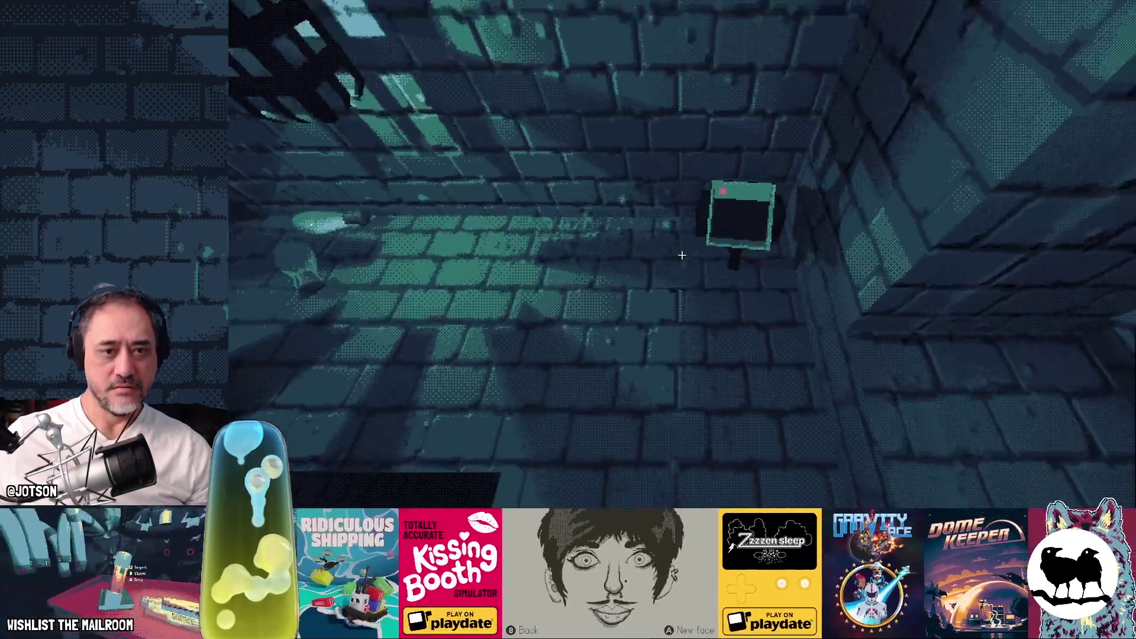
pyautogui.press('w')
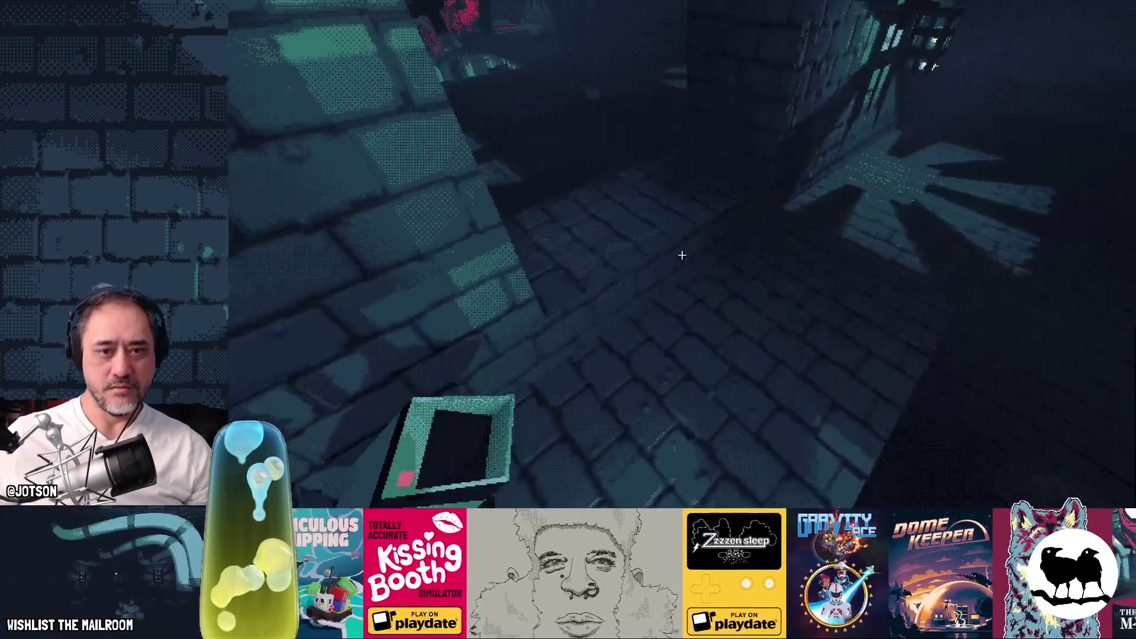
pyautogui.press('w')
pyautogui.press('w')
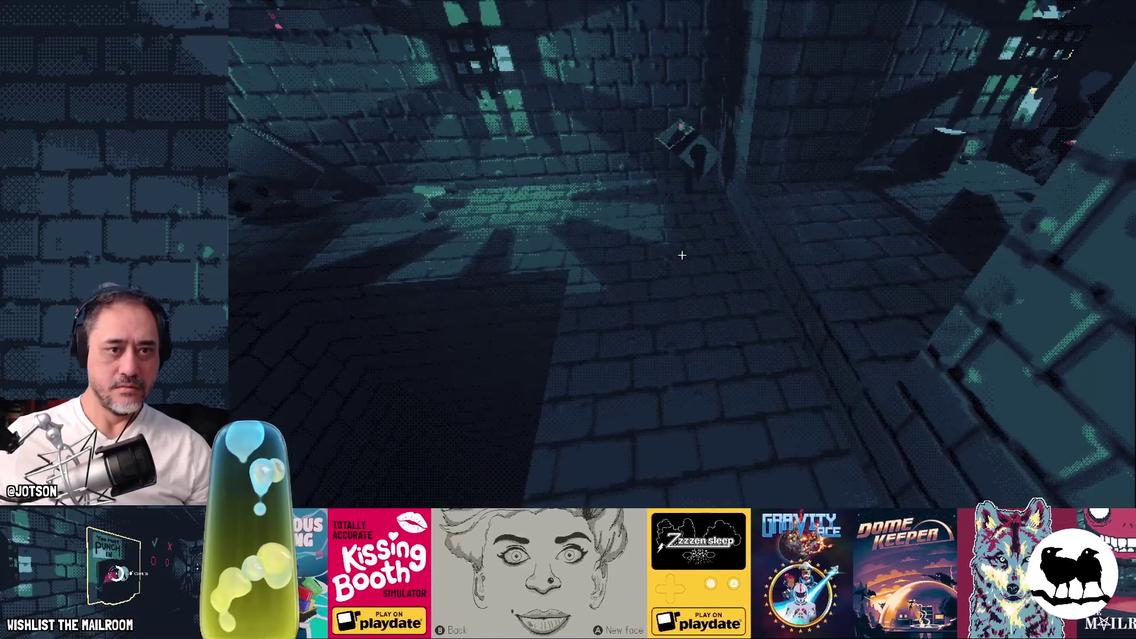
pyautogui.press('w')
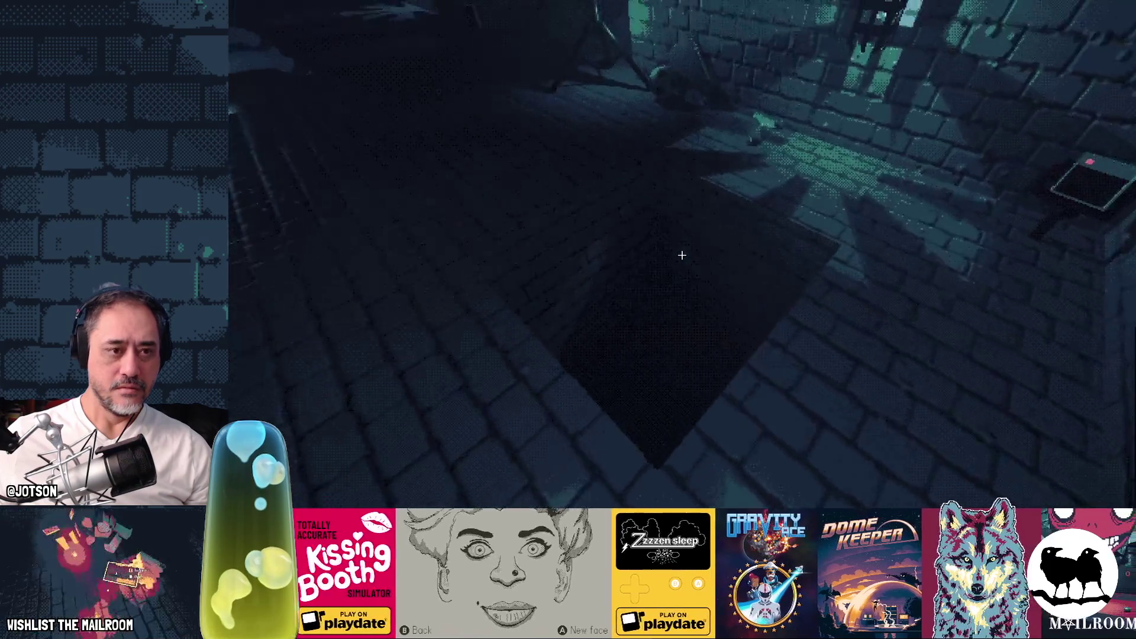
pyautogui.press('w')
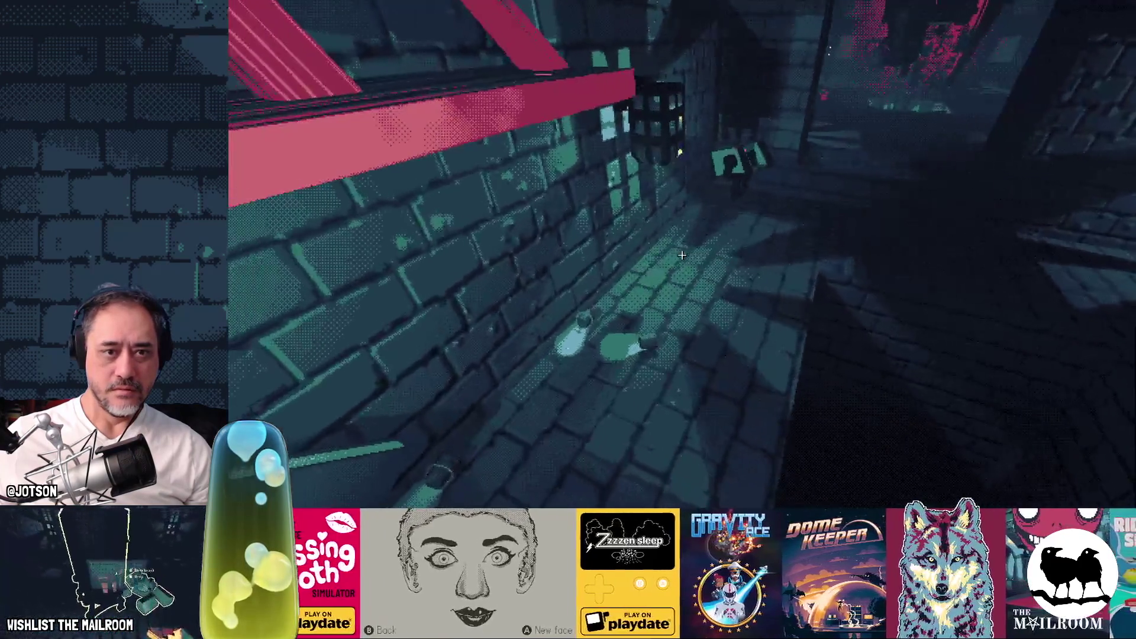
pyautogui.press('w')
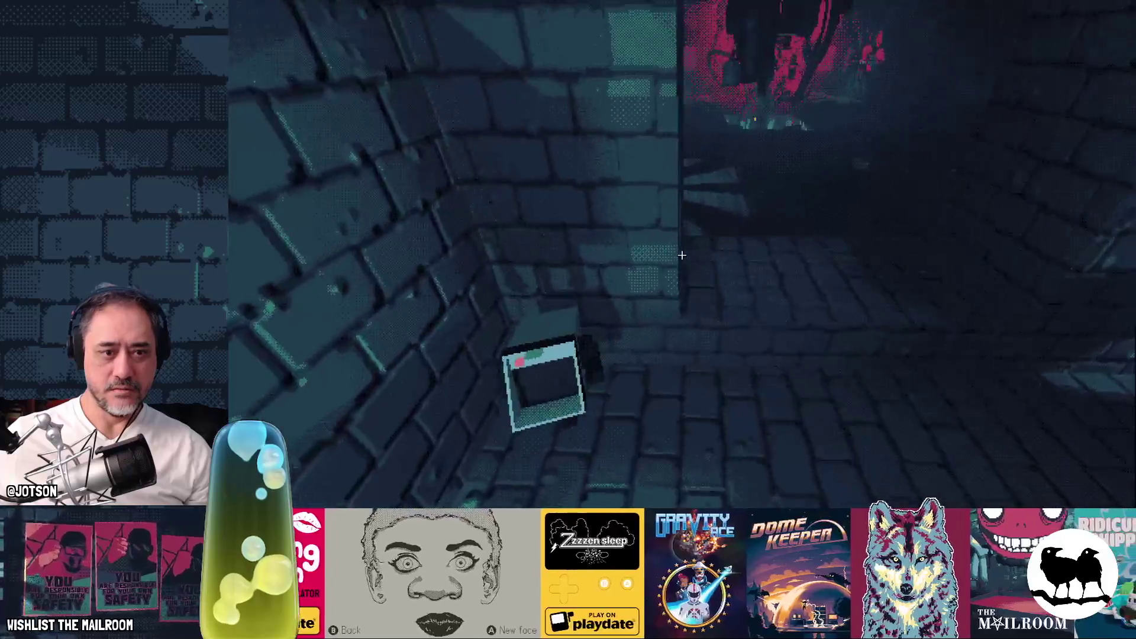
pyautogui.press('w')
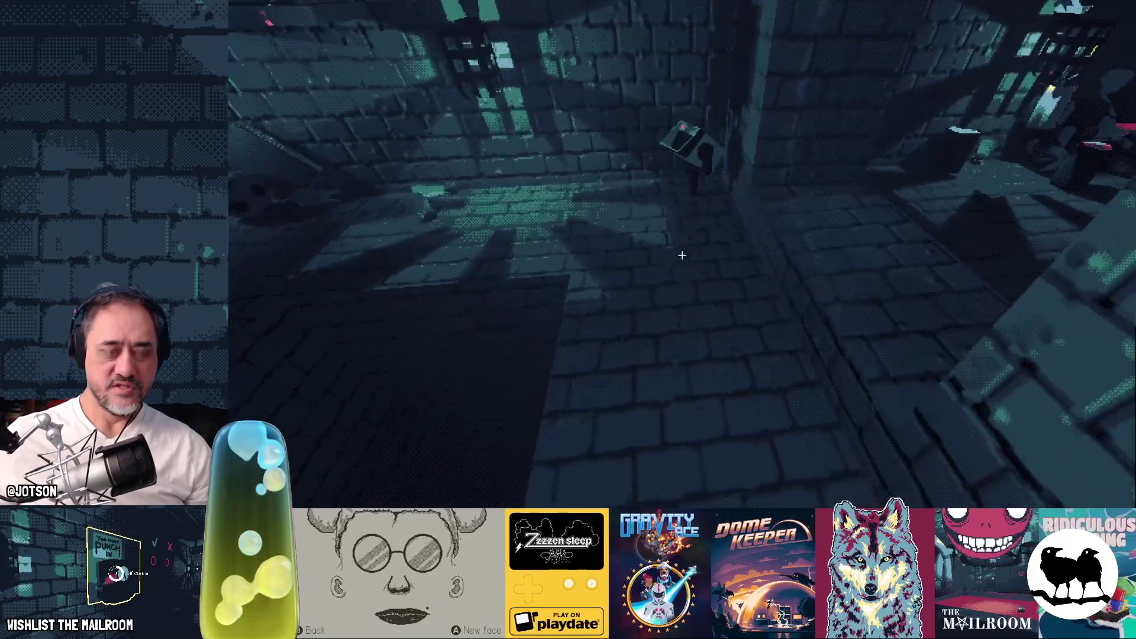
pyautogui.press('w')
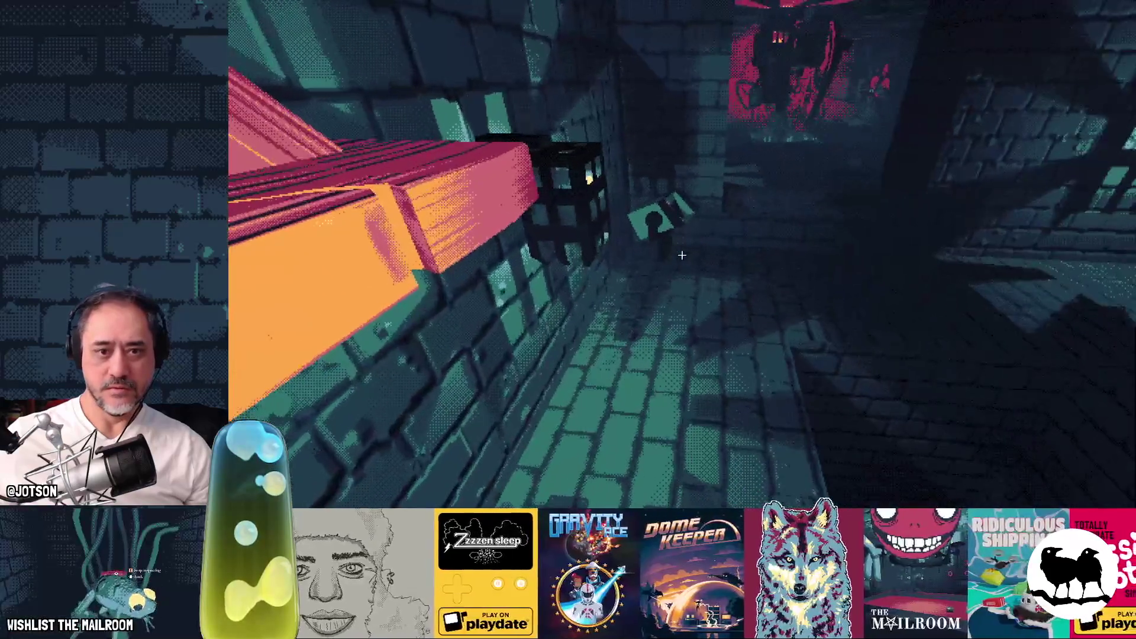
# Pause the game and return to the Godot editor.
pyautogui.press('Escape')
pyautogui.hotkey('alt', 'Tab')
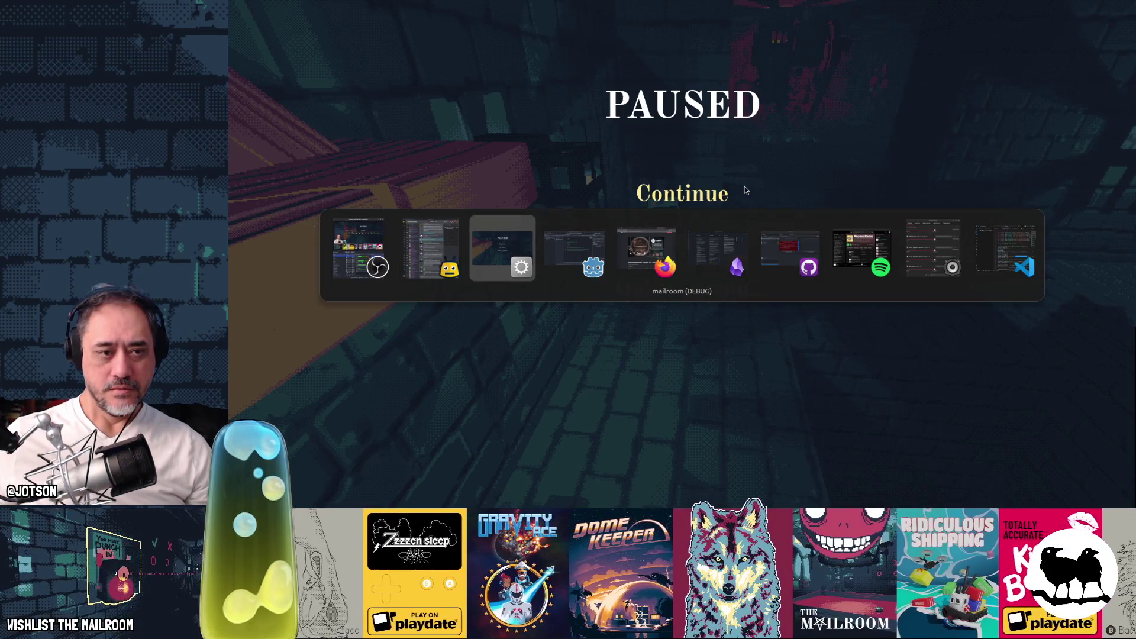
pyautogui.hotkey('alt', 'Tab')
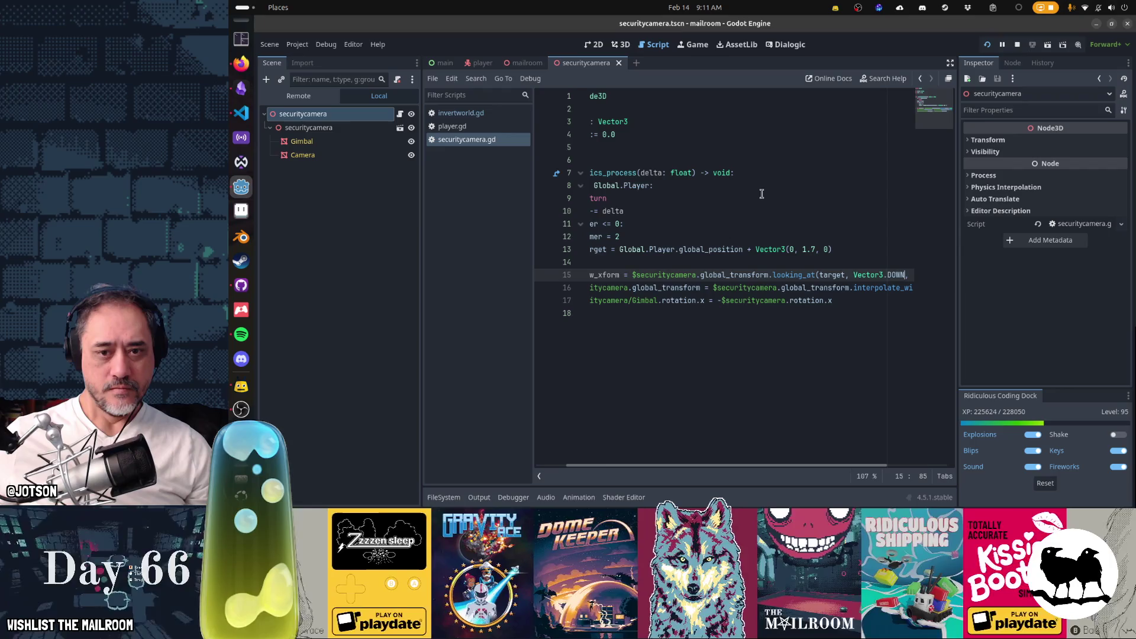
# Change the looking_at up vector on line 15 from Vector3.DOWN to global_basis.y, then switch to the game.
pyautogui.hotkey('ctrl', 'shift', 'Left')
pyautogui.hotkey('ctrl', 'shift', 'Left')
pyautogui.hotkey('ctrl', 'shift', 'Left')
pyautogui.press('Left')
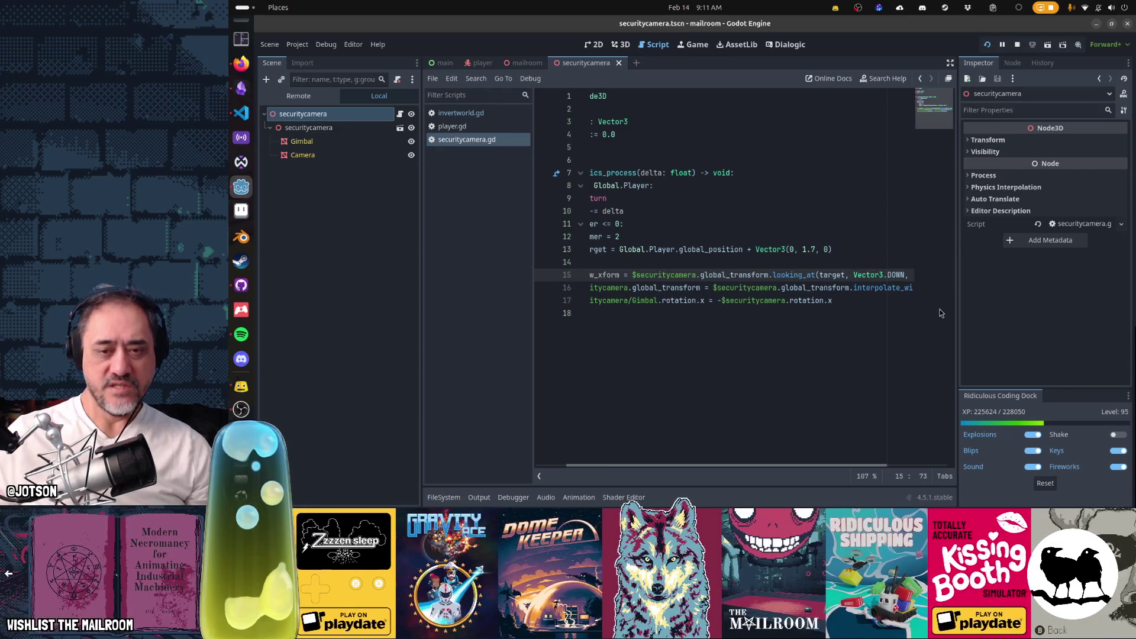
pyautogui.hotkey('ctrl', 'shift', 'Right')
pyautogui.hotkey('ctrl', 'shift', 'Right')
pyautogui.hotkey('ctrl', 'shift', 'Right')
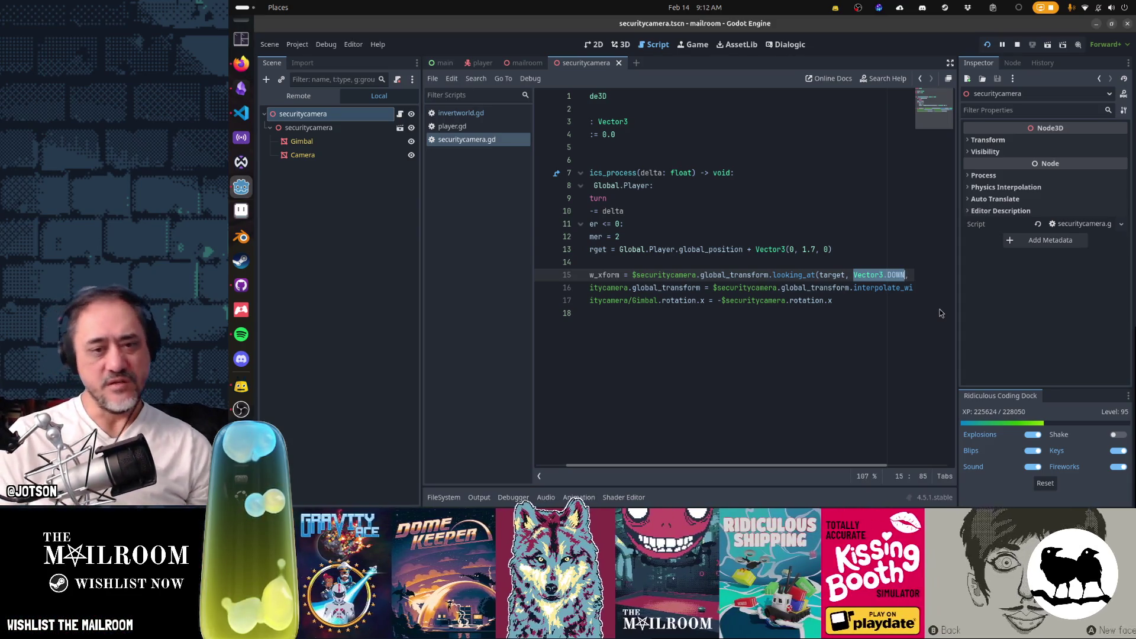
pyautogui.write('global_up')
pyautogui.write('sis.y')
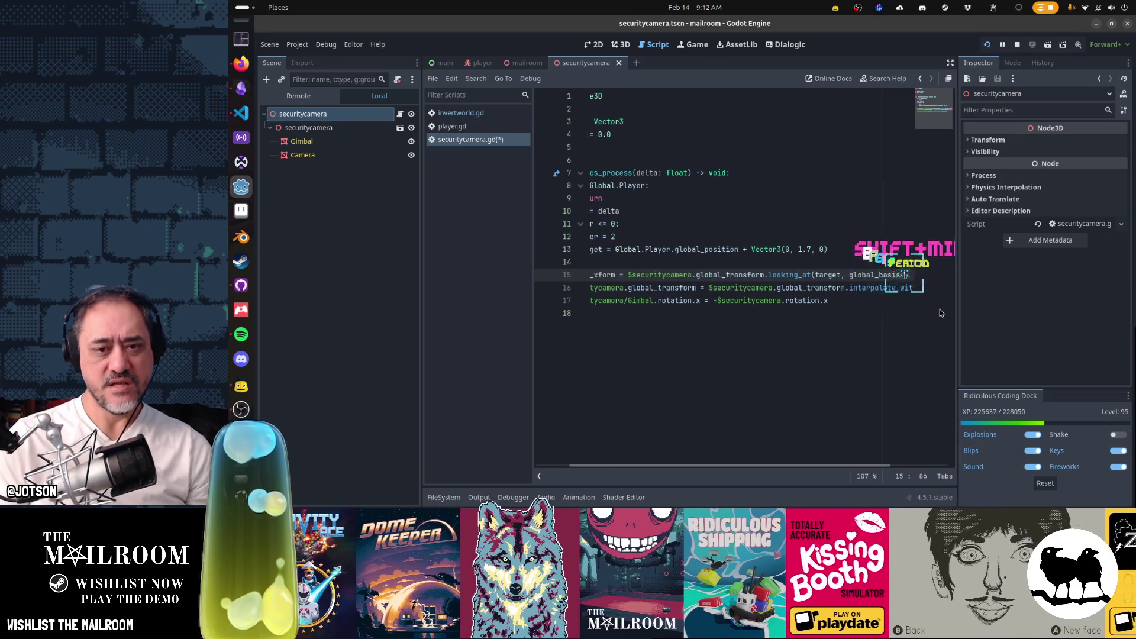
pyautogui.hotkey('alt', 'Tab')
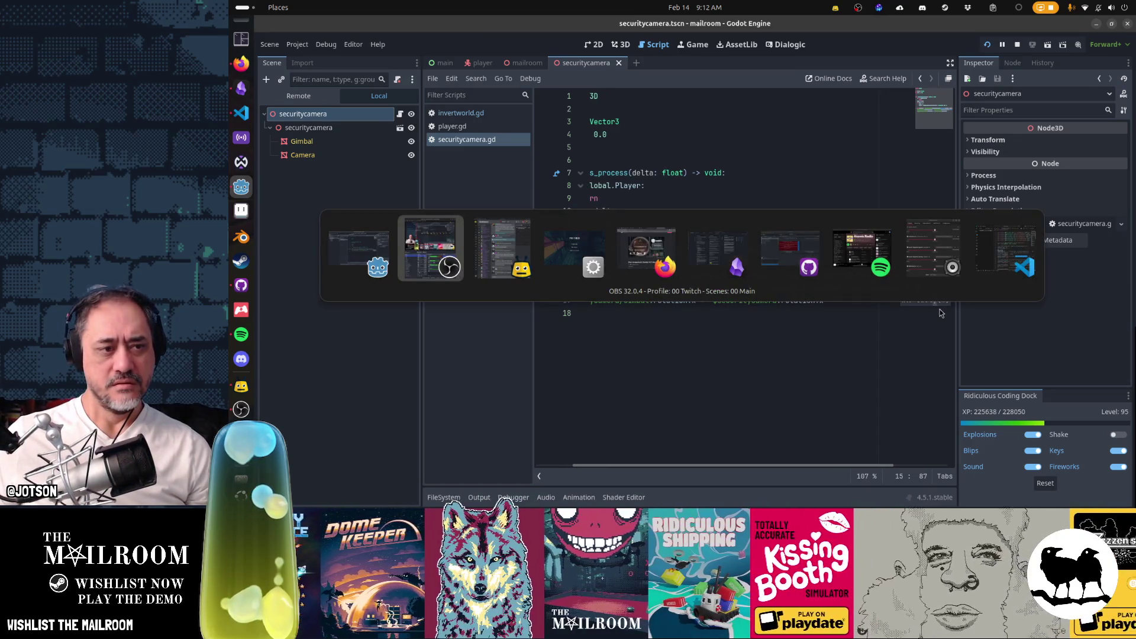
pyautogui.hotkey('alt', 'Tab')
# Resume the game, pick up the box and set it back, then bring up the developer console.
pyautogui.click(707, 198)
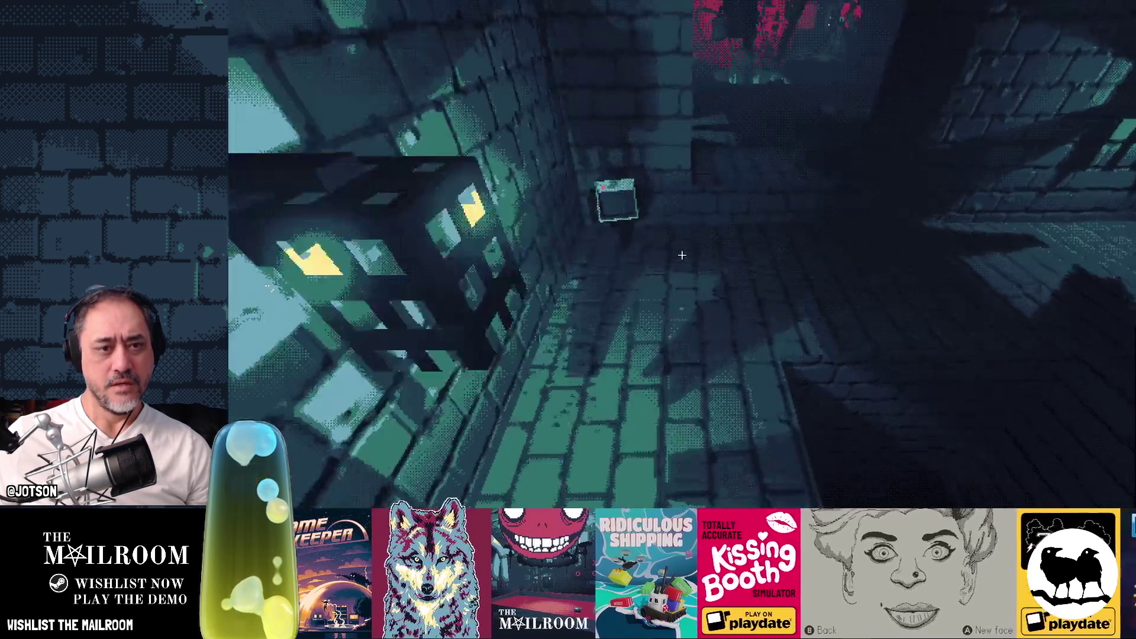
pyautogui.click(682, 255)
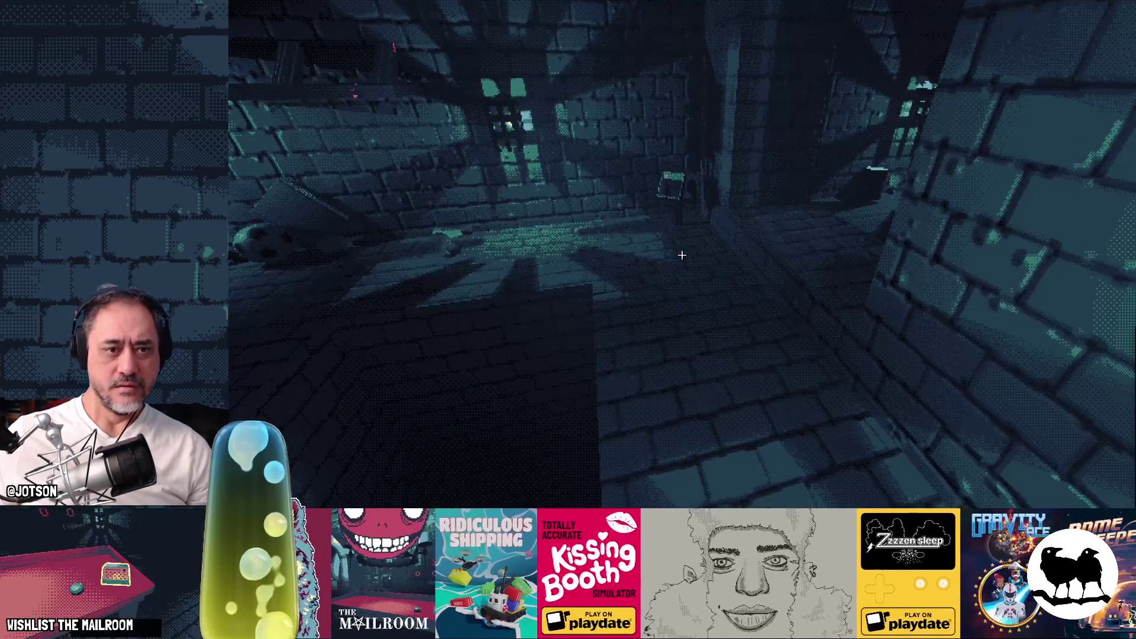
pyautogui.press('`')
pyautogui.write('event invertworld')
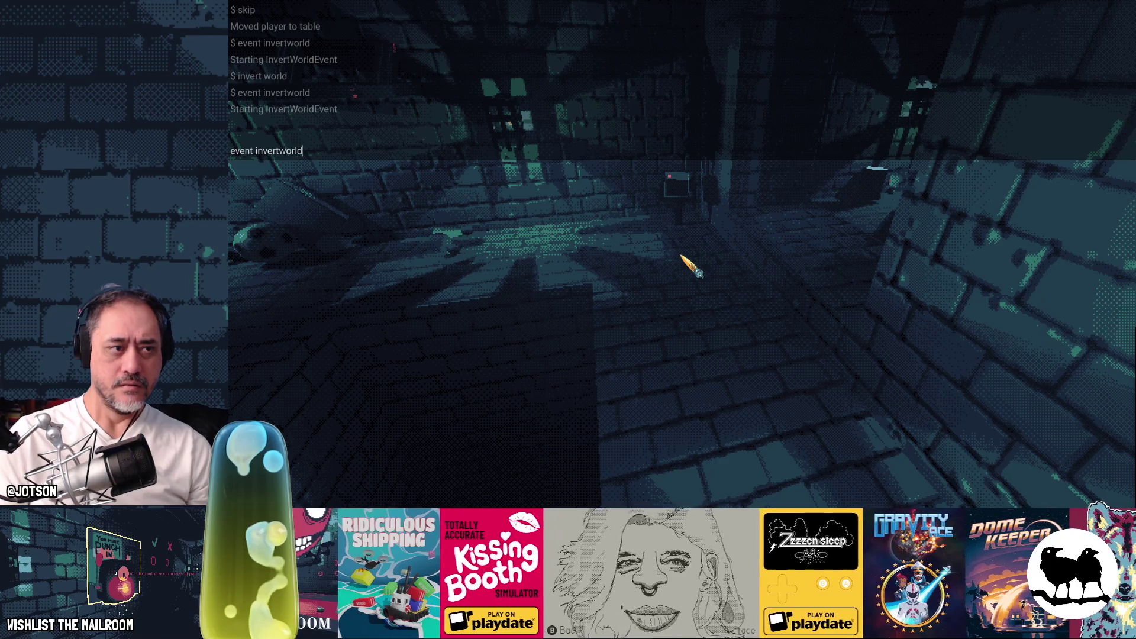
# Run 'event invertworld' from the console, play on, then reopen the console.
pyautogui.press('Return')
pyautogui.press('`')
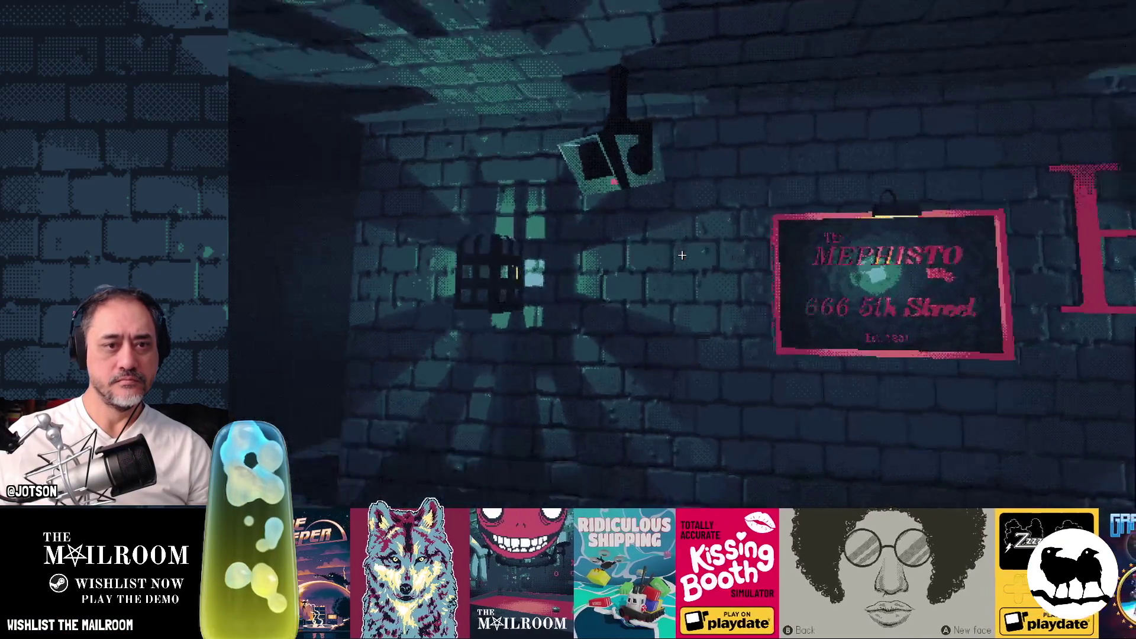
pyautogui.press('`')
# Run 'event invertworld' again from the console and close it.
pyautogui.write('event invertworld')
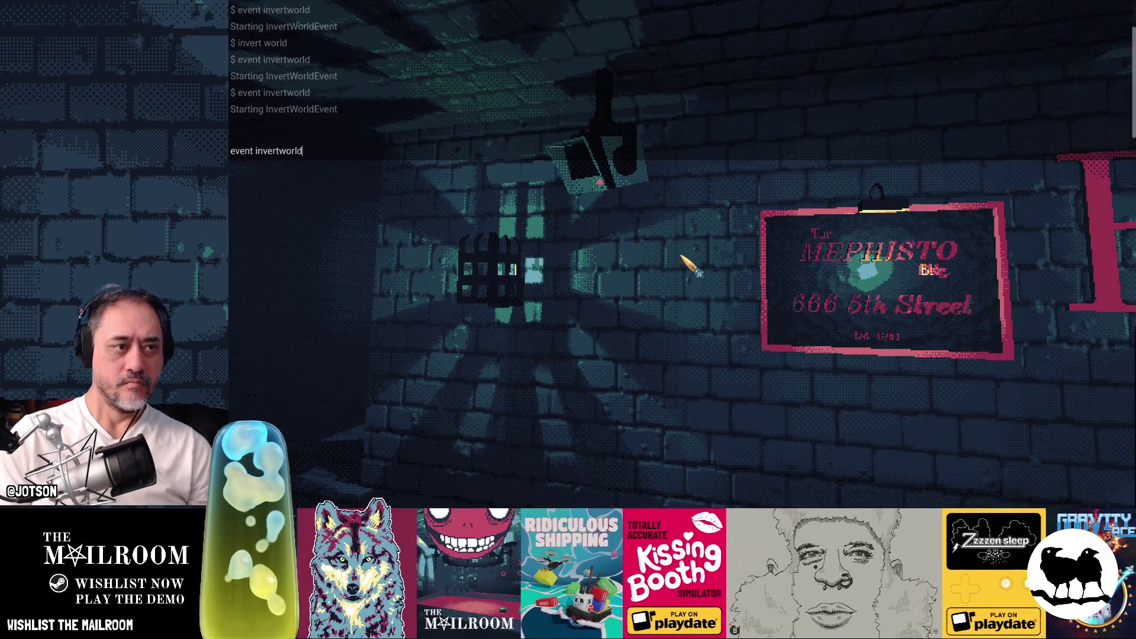
pyautogui.press('Return')
pyautogui.press('`')
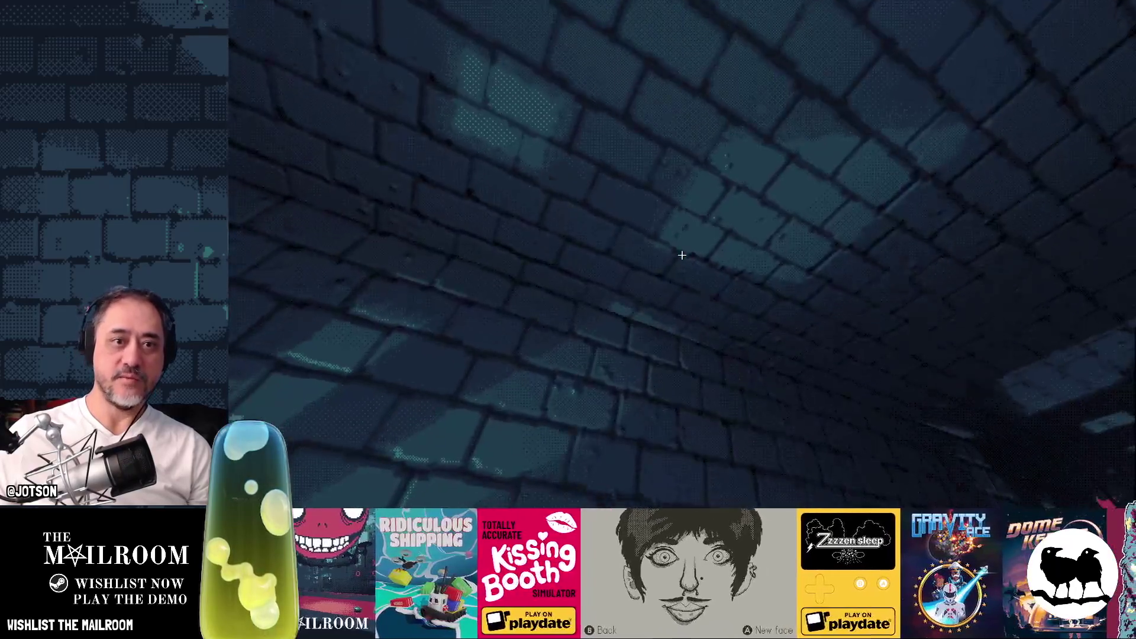
# Explore the inverted level, then stop the game with F8 and switch windows.
pyautogui.moveTo(682, 255)
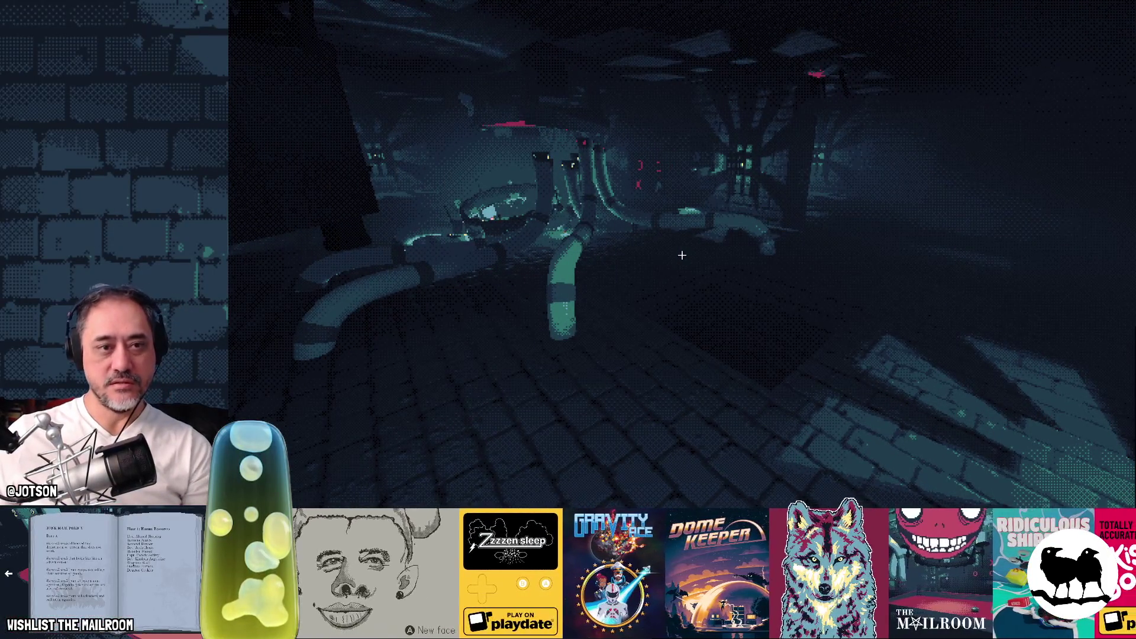
pyautogui.press('F8')
pyautogui.hotkey('alt', 'Tab')
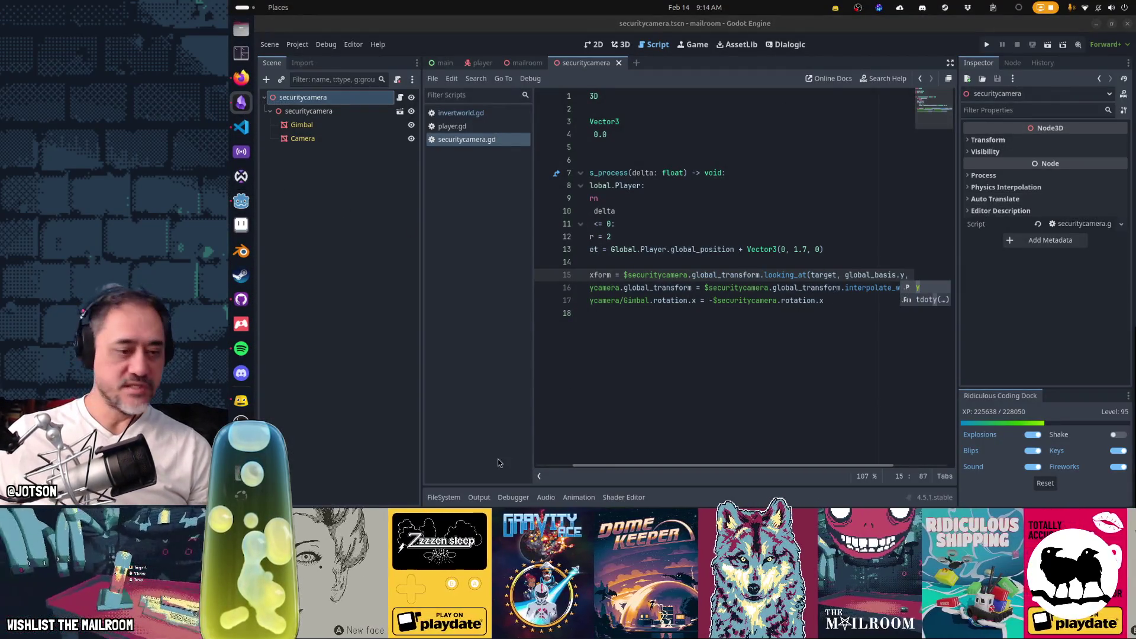
pyautogui.click(241, 299)
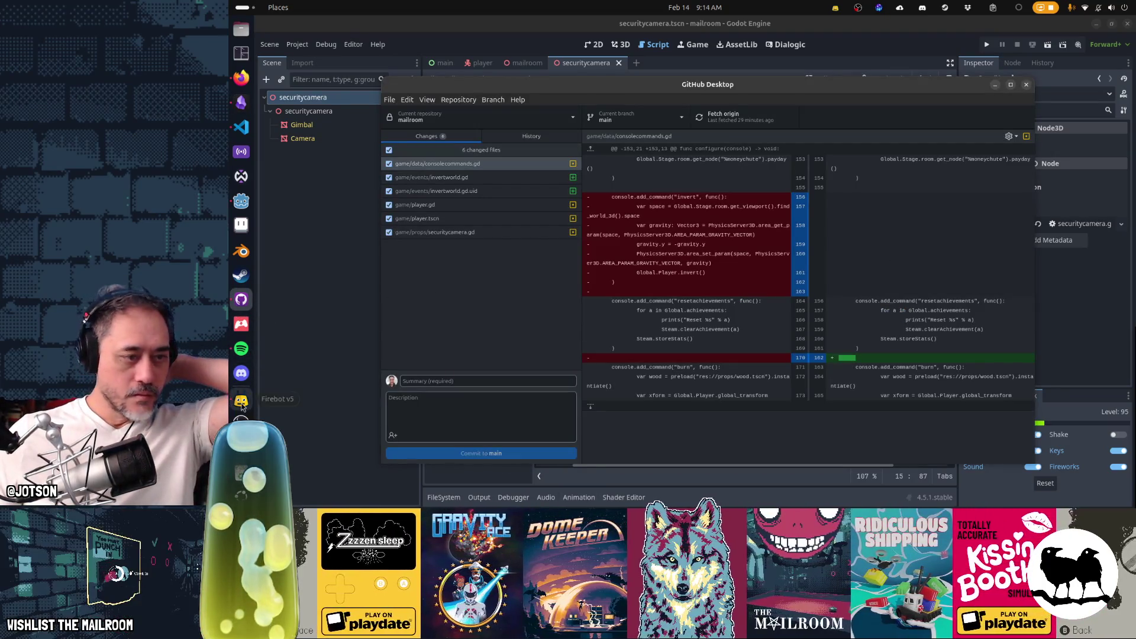
pyautogui.hotkey('alt', 'Tab')
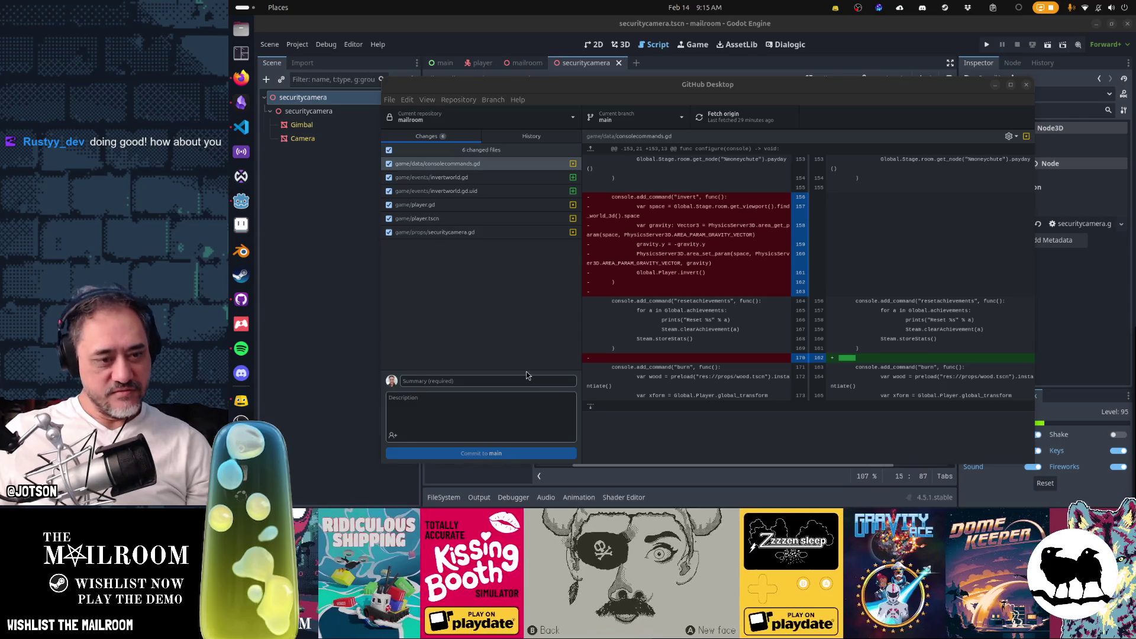
pyautogui.click(512, 380)
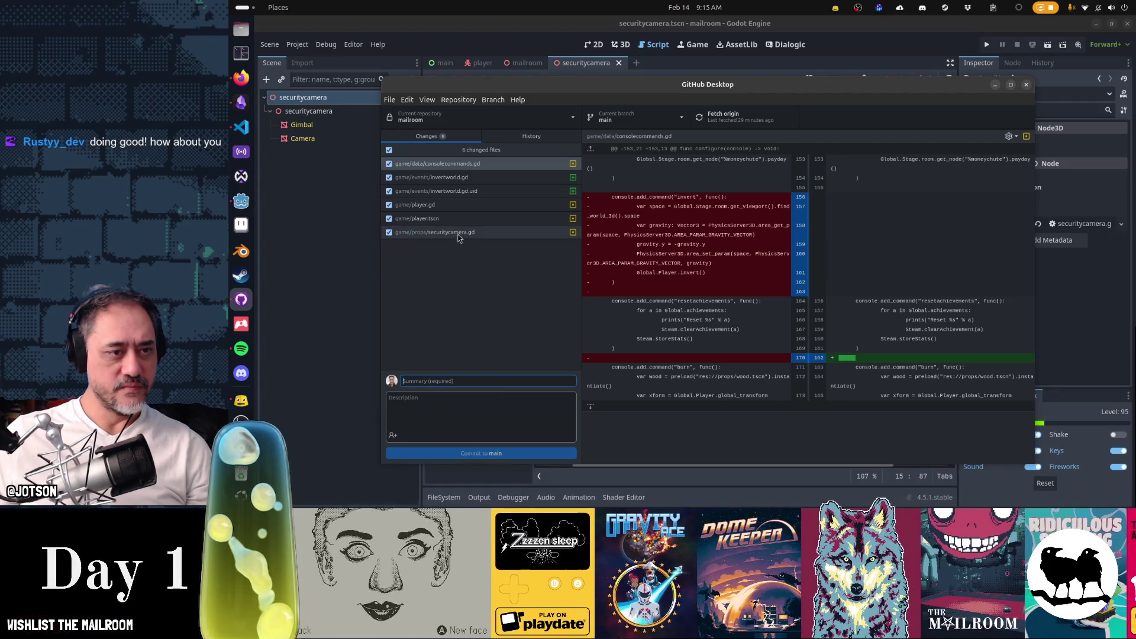
# Review each changed file's diff and leave only securitycamera.gd unchecked for the commit.
pyautogui.click(459, 232)
pyautogui.click(447, 207)
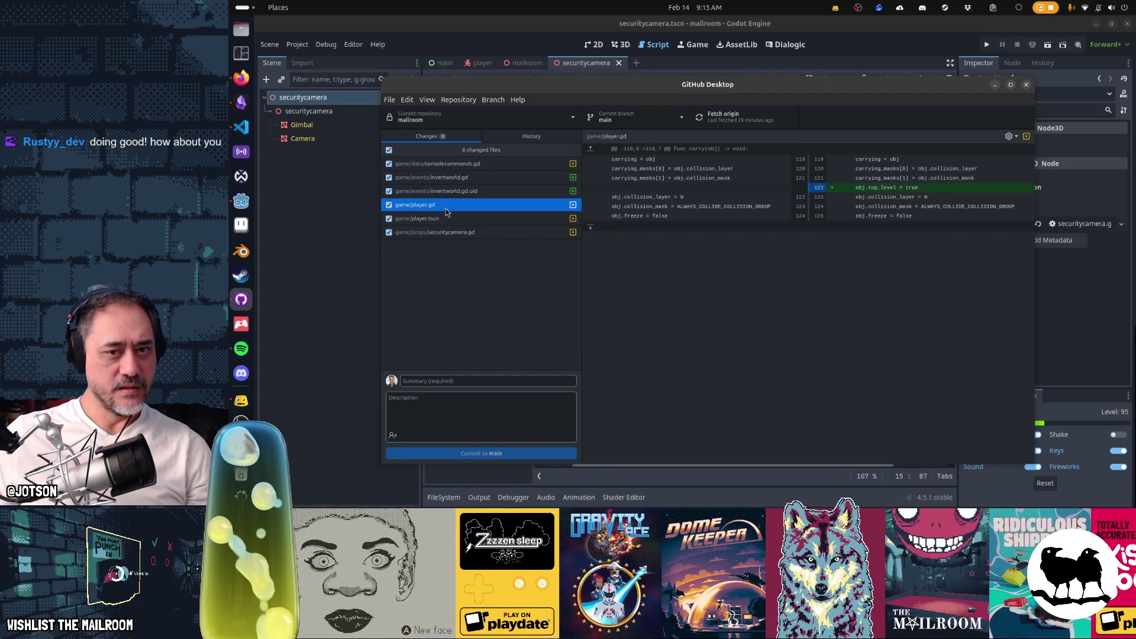
pyautogui.click(457, 178)
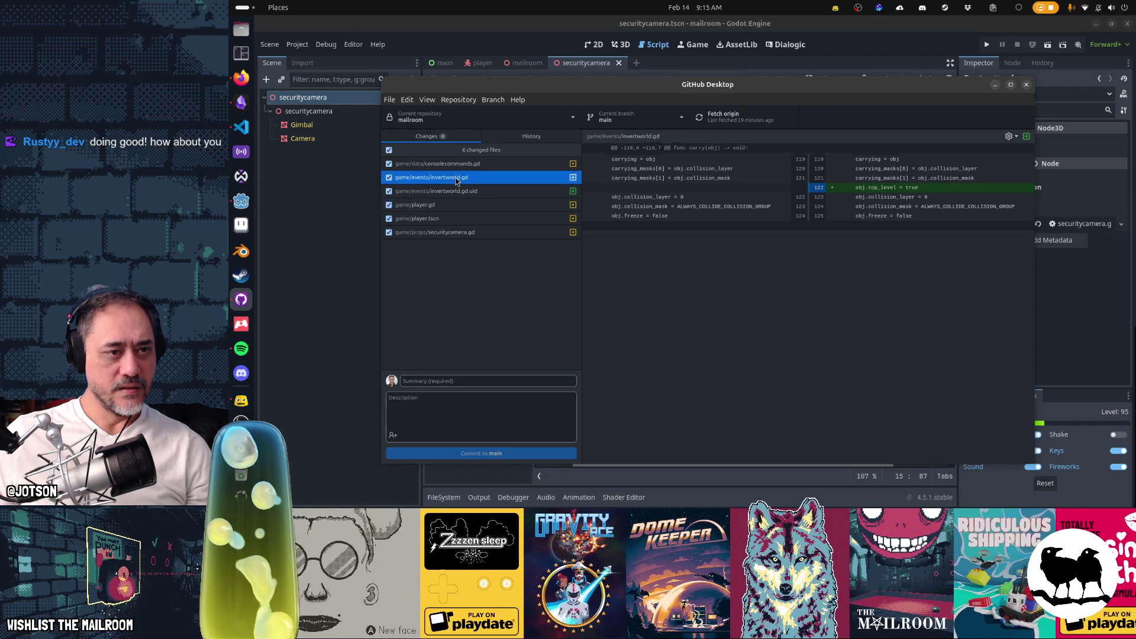
pyautogui.click(459, 165)
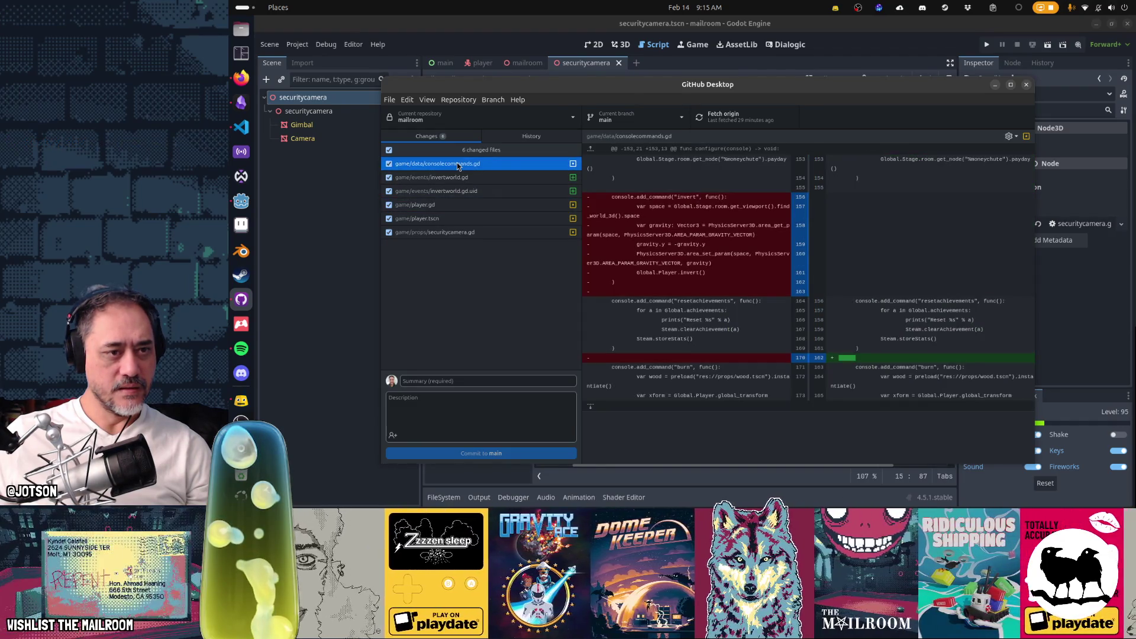
pyautogui.click(457, 192)
pyautogui.click(389, 205)
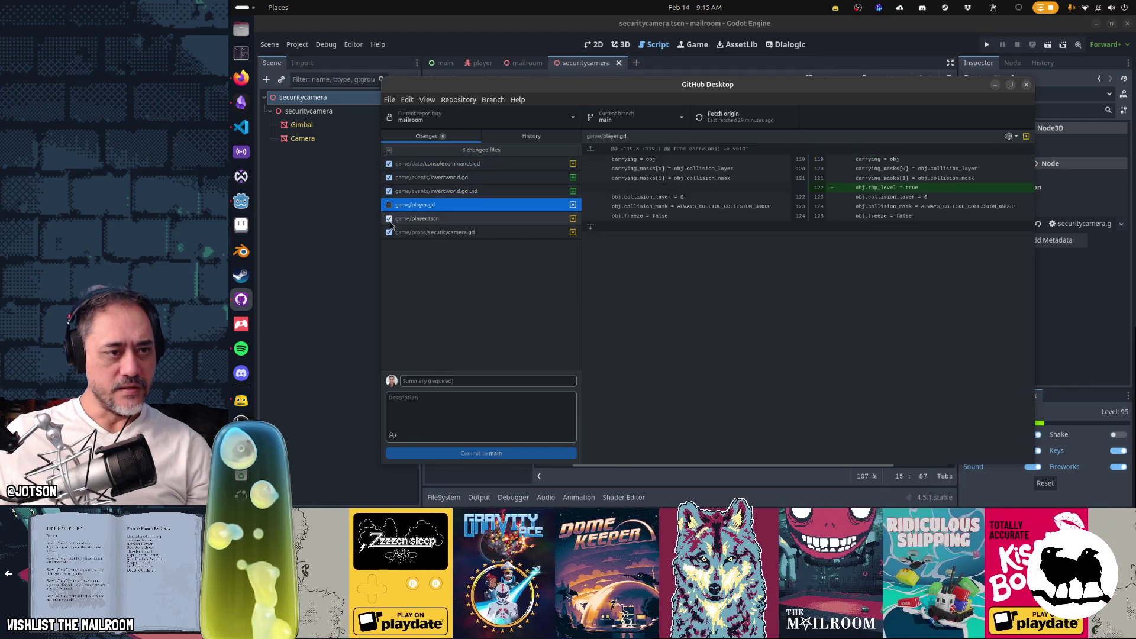
pyautogui.click(389, 218)
pyautogui.click(391, 234)
pyautogui.click(433, 203)
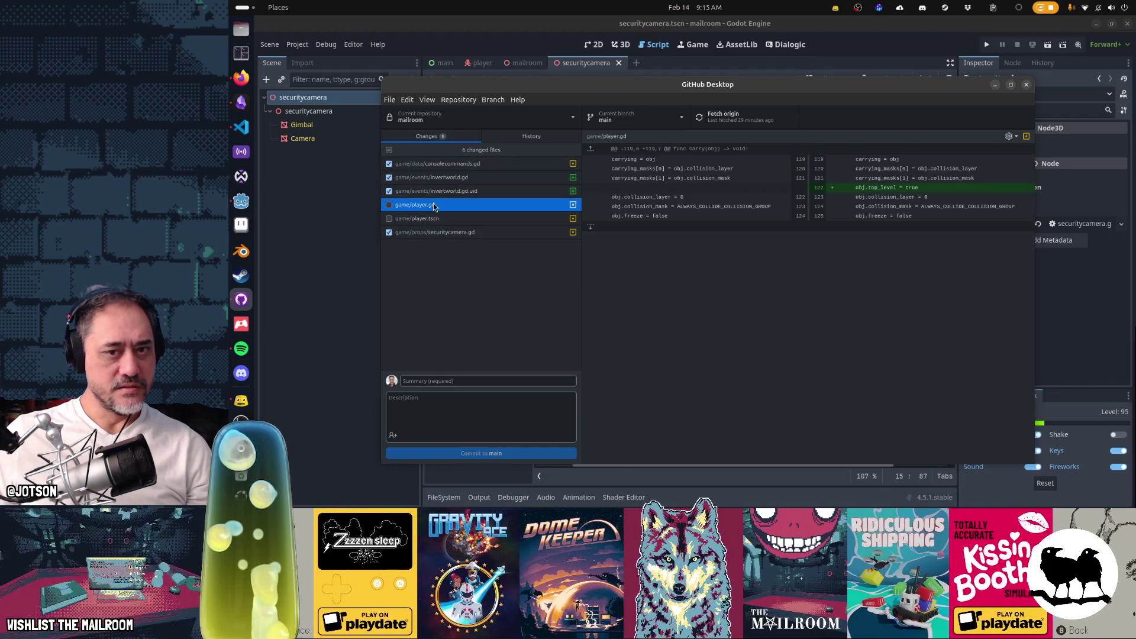
pyautogui.click(388, 204)
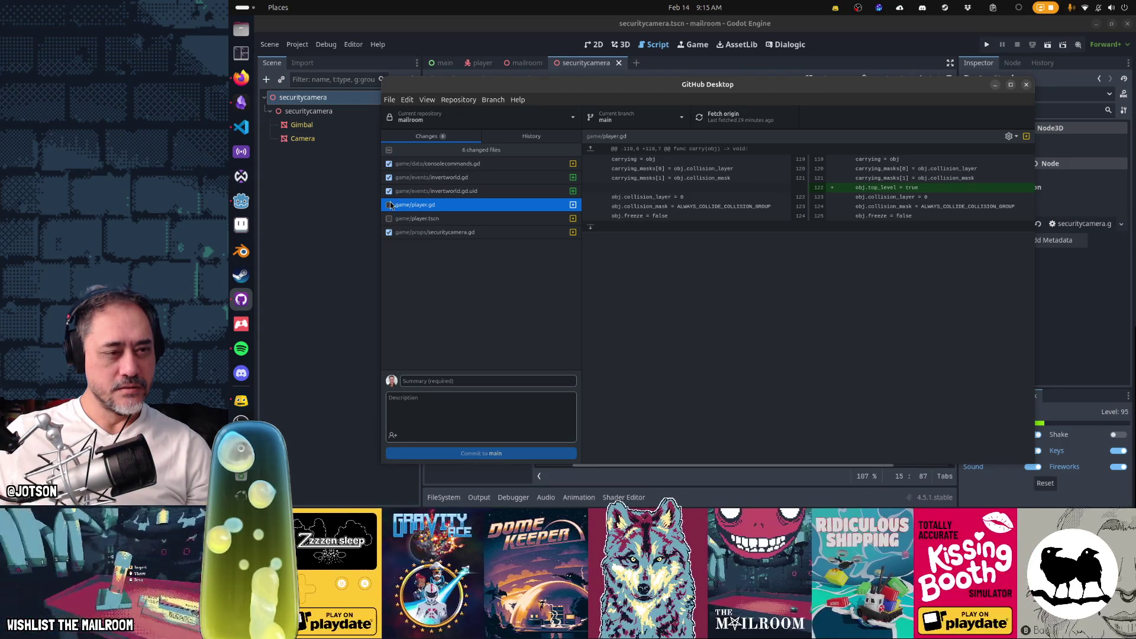
pyautogui.click(389, 219)
pyautogui.click(390, 232)
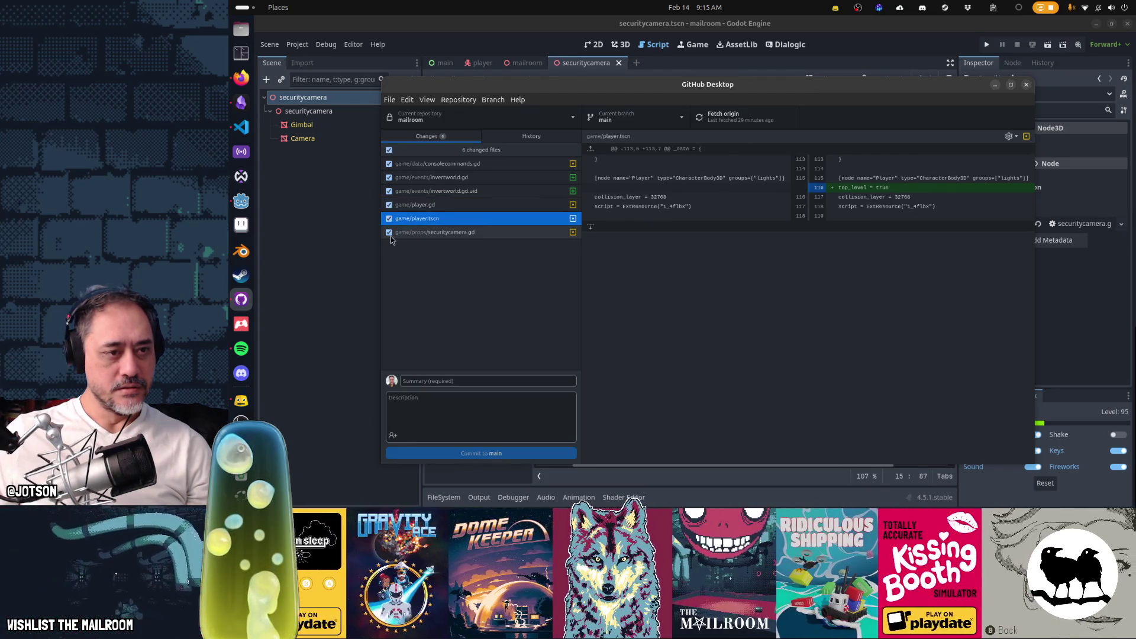
# Commit the checked files to main with the summary 'Invert world event'.
pyautogui.click(488, 382)
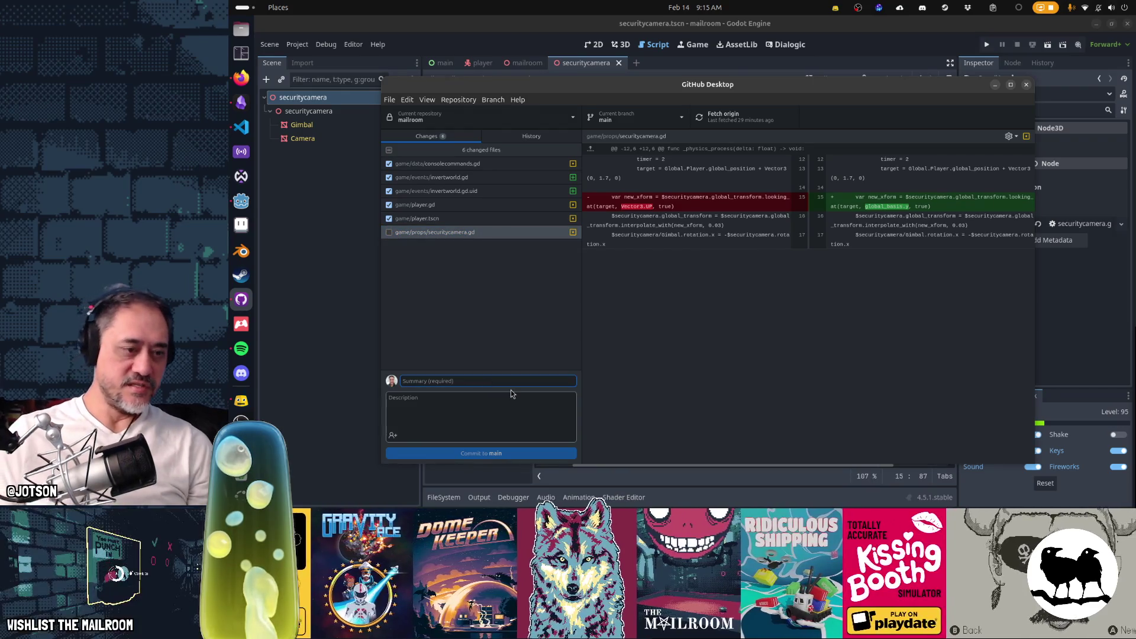
pyautogui.write('Inver')
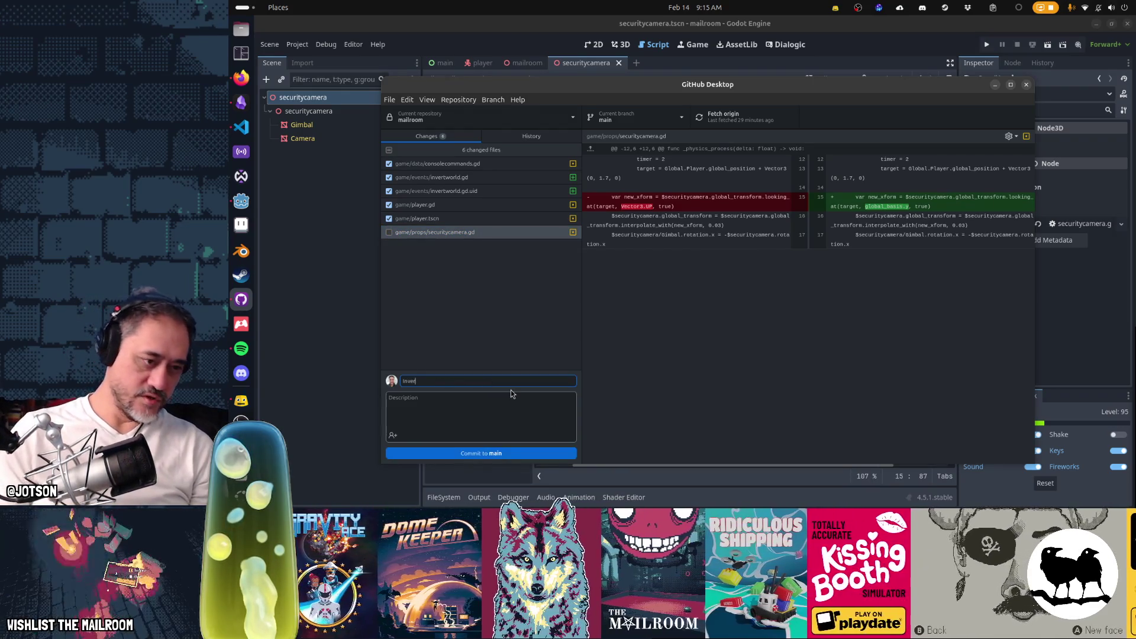
pyautogui.write('t world even')
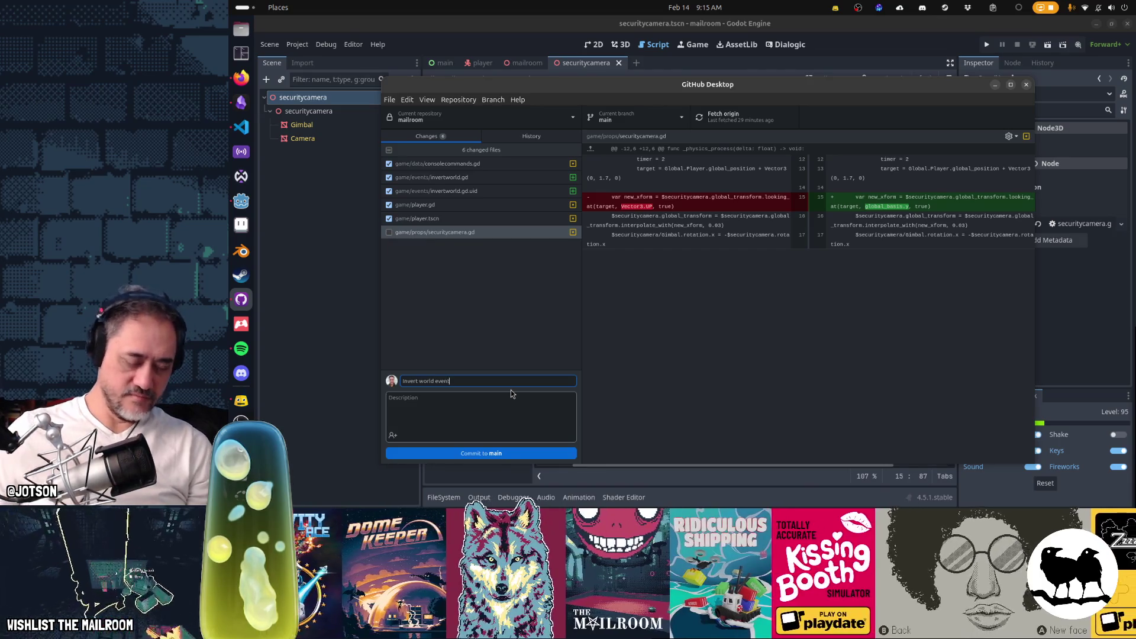
pyautogui.write('t')
pyautogui.click(508, 451)
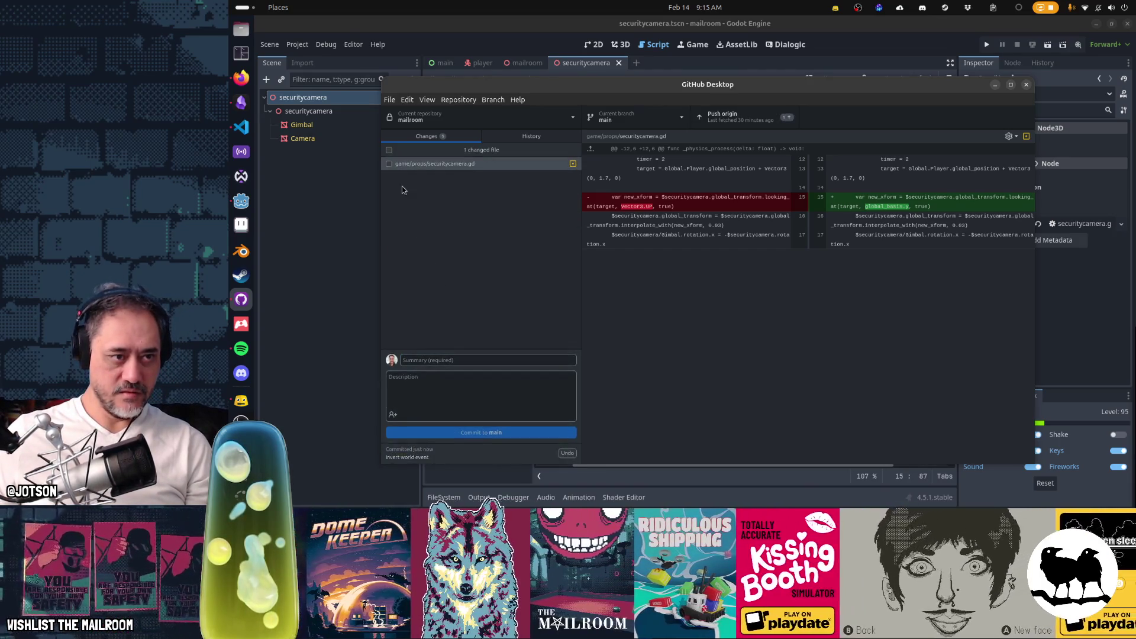
pyautogui.click(388, 151)
# Commit securitycamera.gd as 'Fix security cameras so they work upside down', then switch to Godot.
pyautogui.write('Fix ')
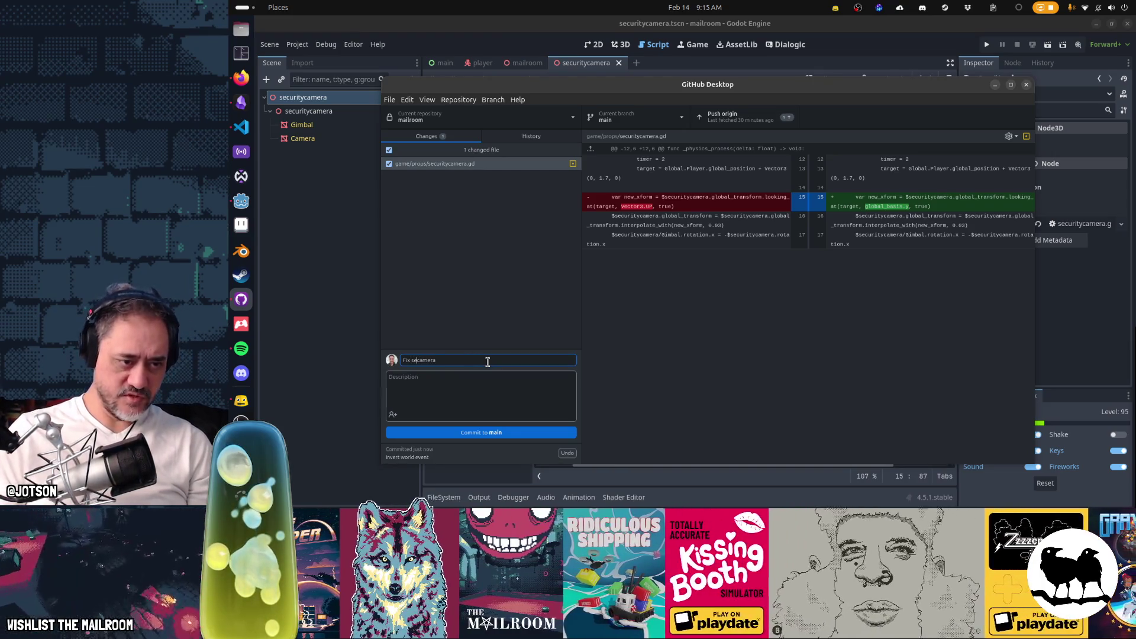
pyautogui.write('s so they work upside down')
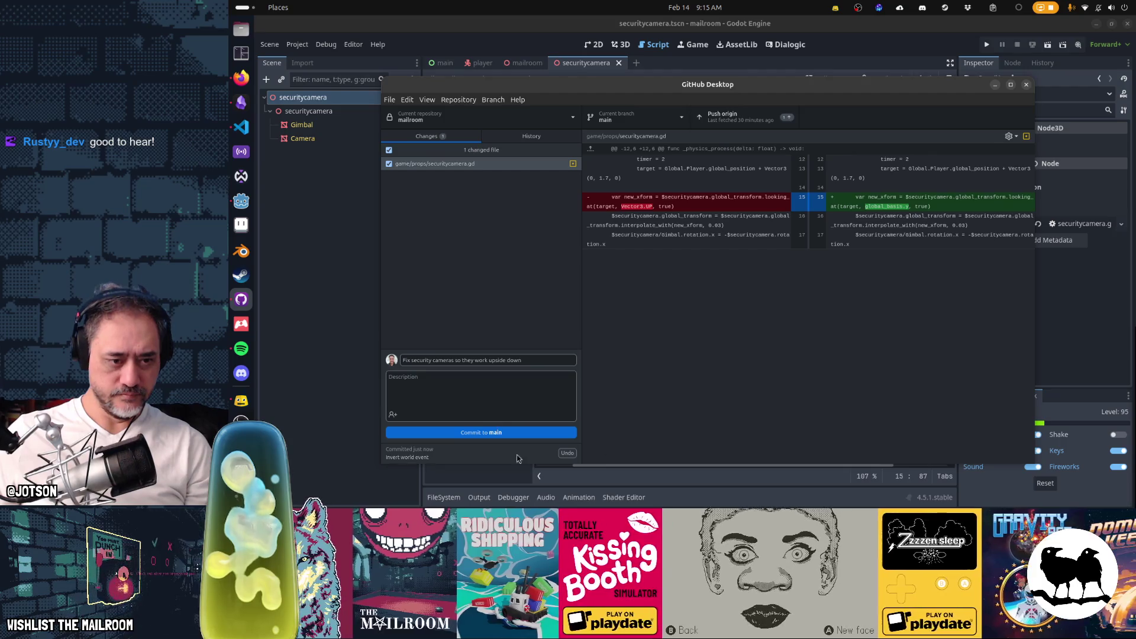
pyautogui.click(480, 433)
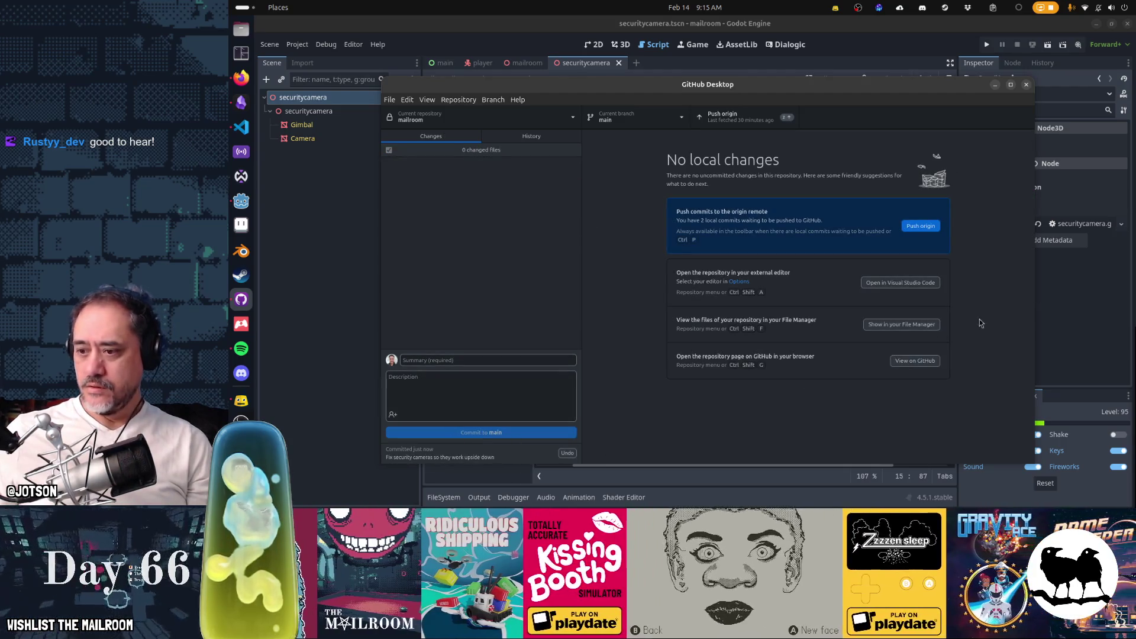
pyautogui.click(241, 400)
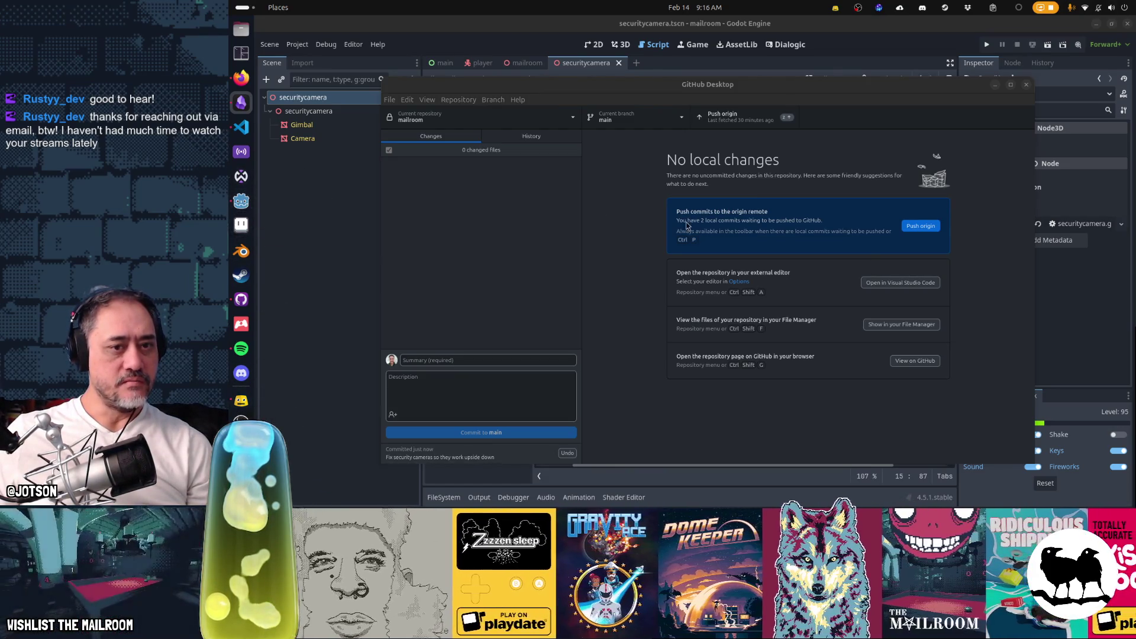
pyautogui.hotkey('alt', 'Tab')
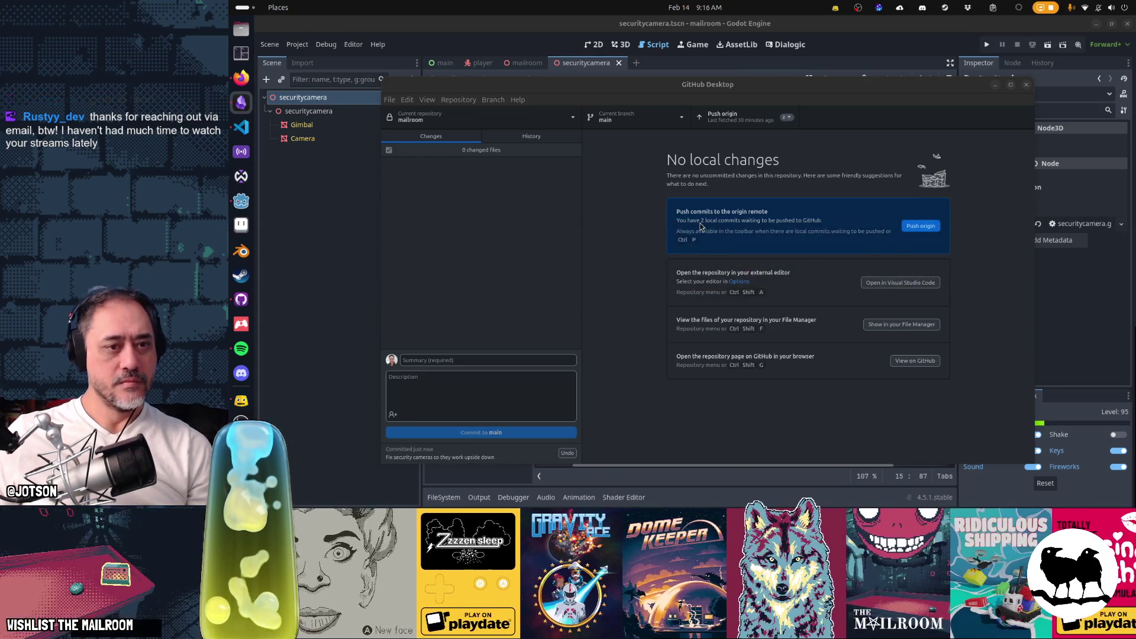
pyautogui.hotkey('alt', 'Tab')
pyautogui.hotkey('alt', 'Tab')
pyautogui.hotkey('alt', 'Tab')
pyautogui.hotkey('alt', 'Tab')
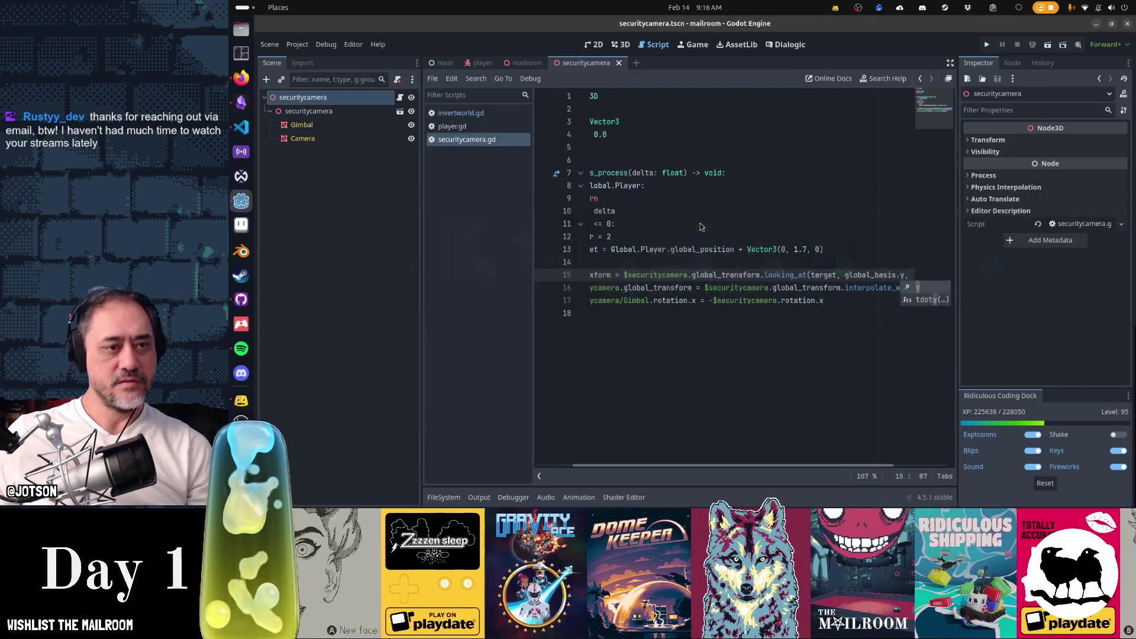
# Run the project with F5, start playing from the title menu, then switch back to the editor.
pyautogui.click(709, 229)
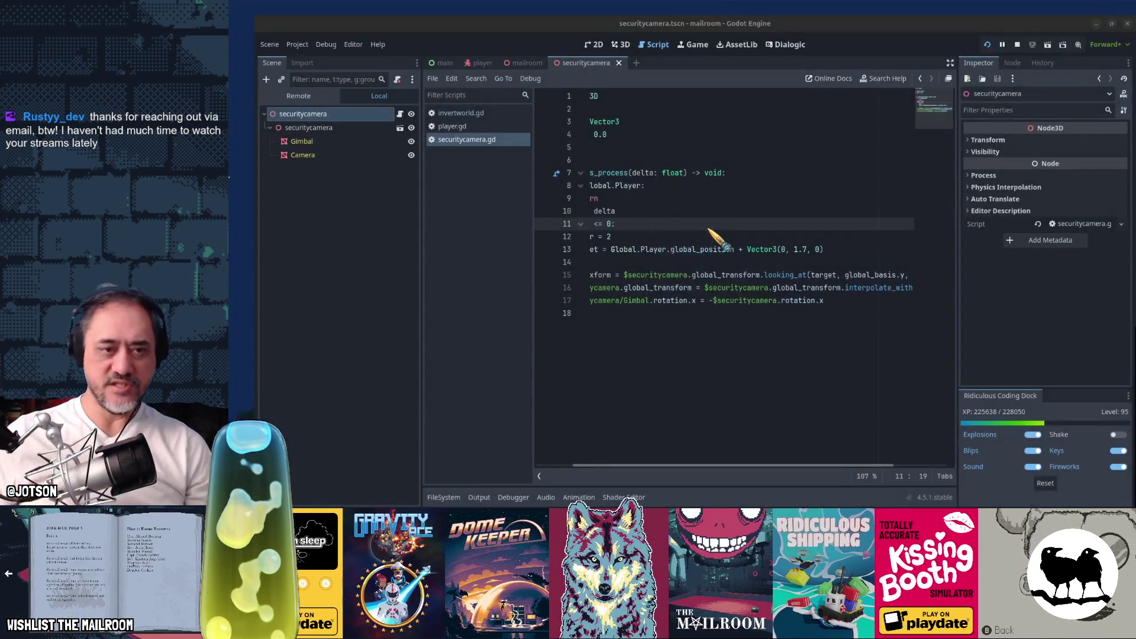
pyautogui.press('F5')
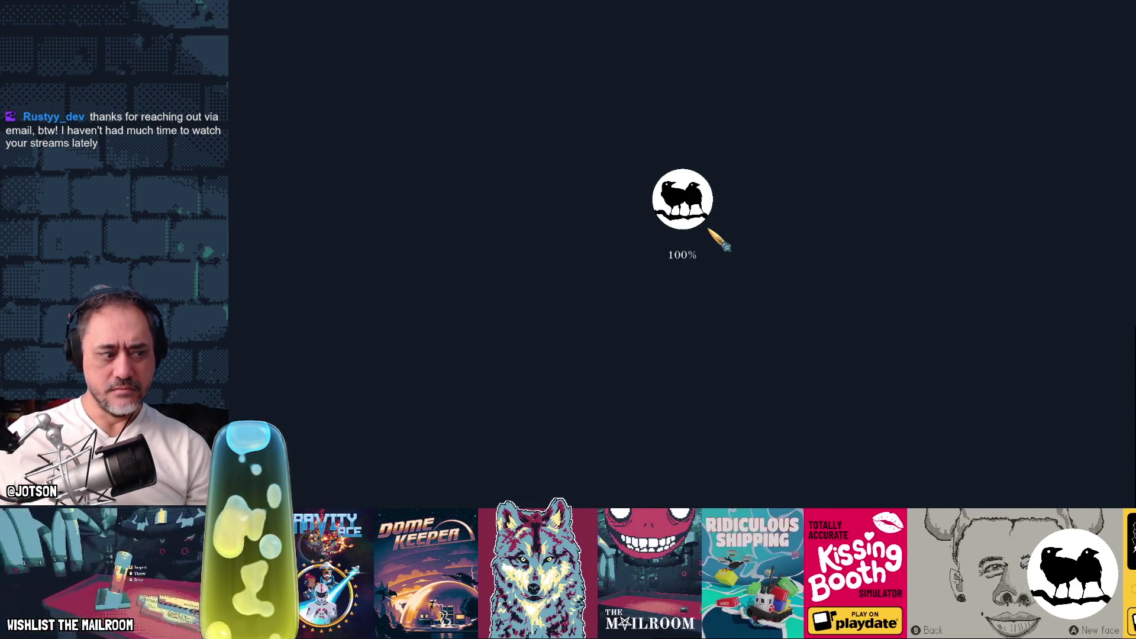
pyautogui.press('Return')
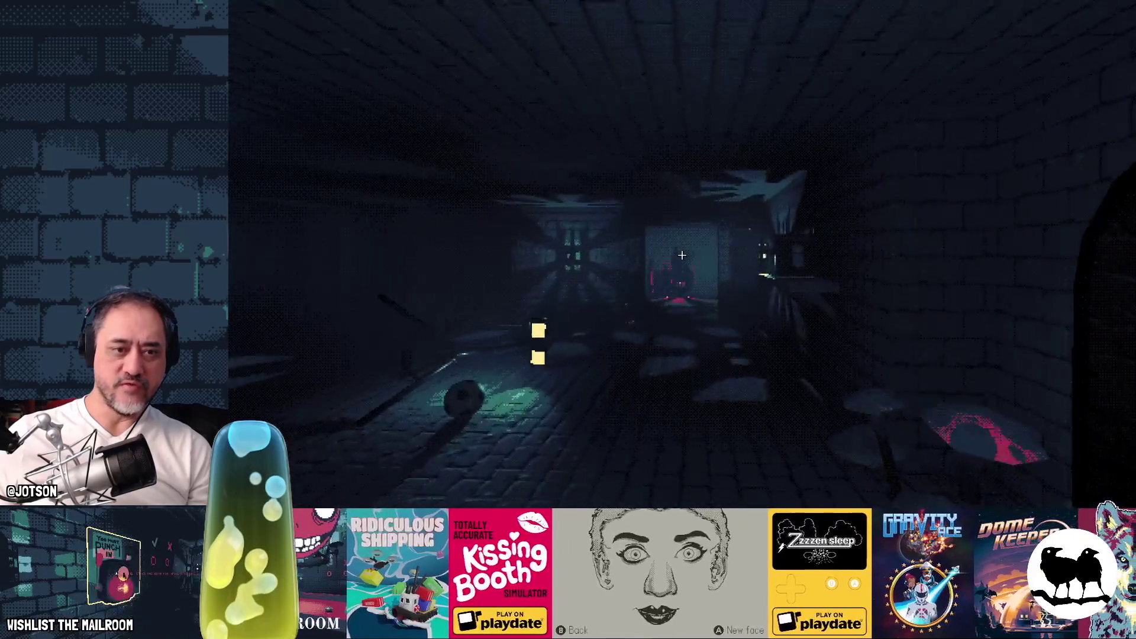
pyautogui.hotkey('alt', 'Tab')
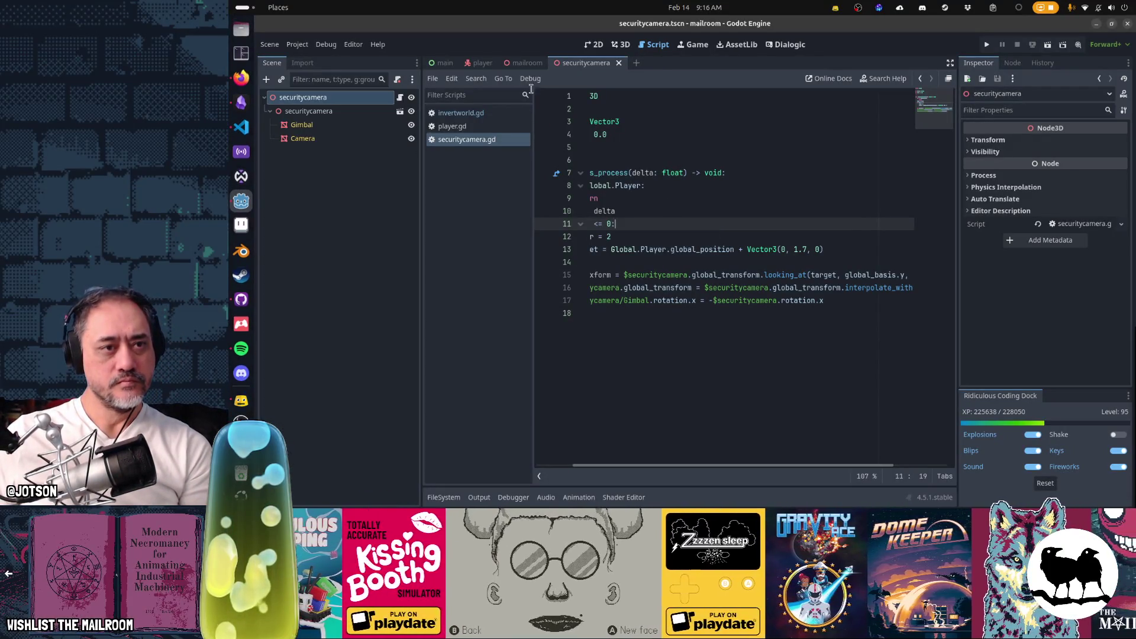
# Open the mailroom scene and select its Mailroom root node.
pyautogui.click(527, 63)
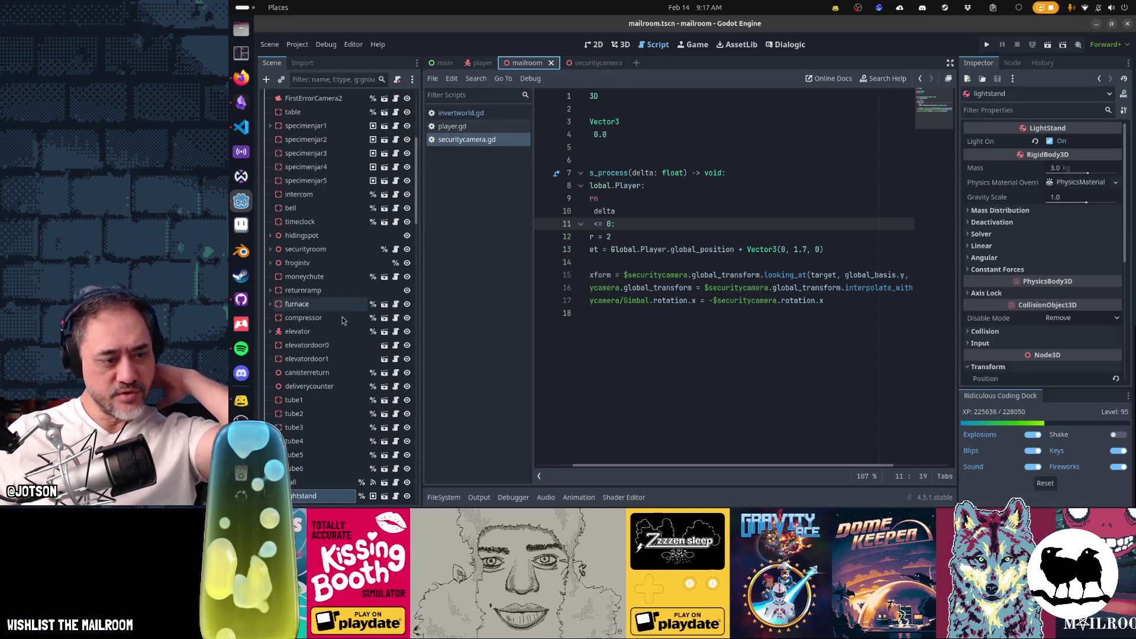
pyautogui.scroll(5, 343, 320)
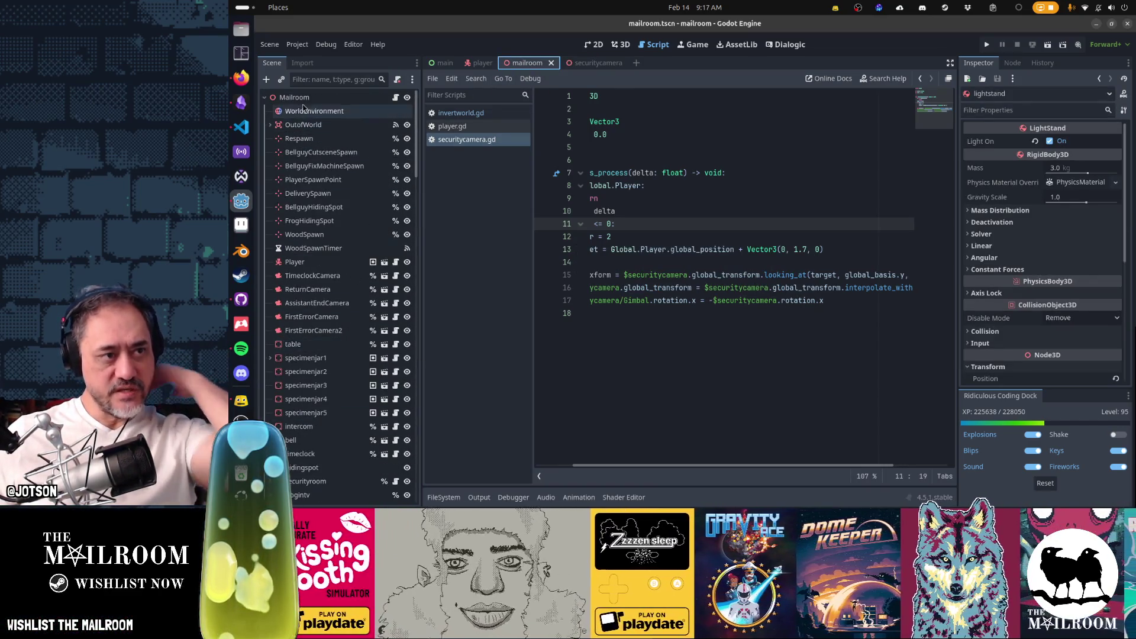
pyautogui.click(302, 97)
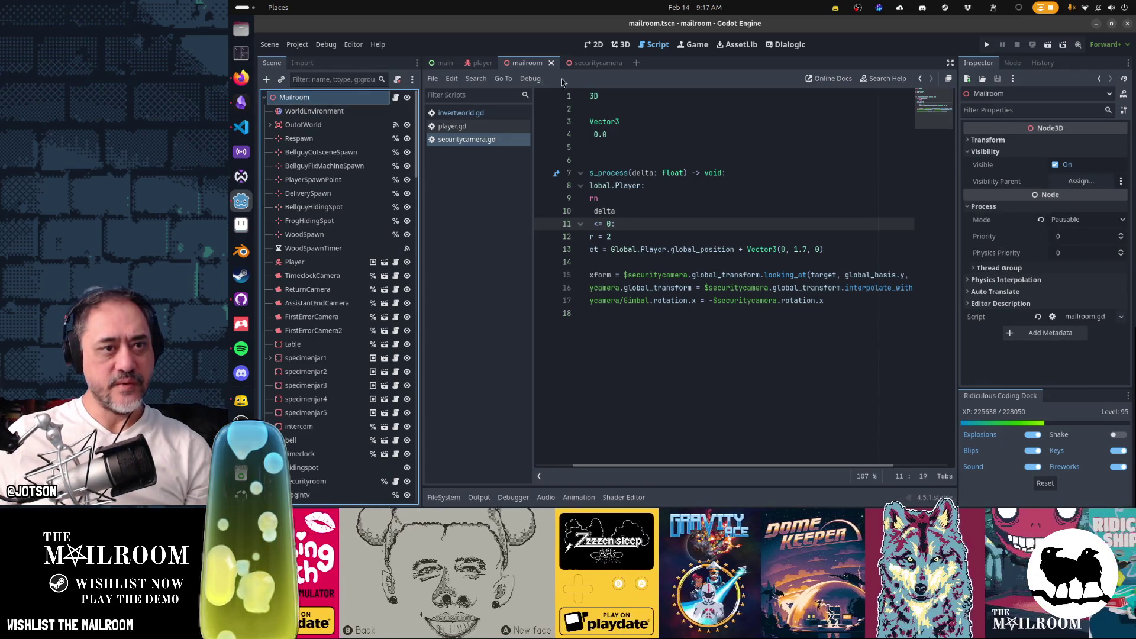
# Open player.tscn, view it from the front, and select the Player root node.
pyautogui.click(483, 62)
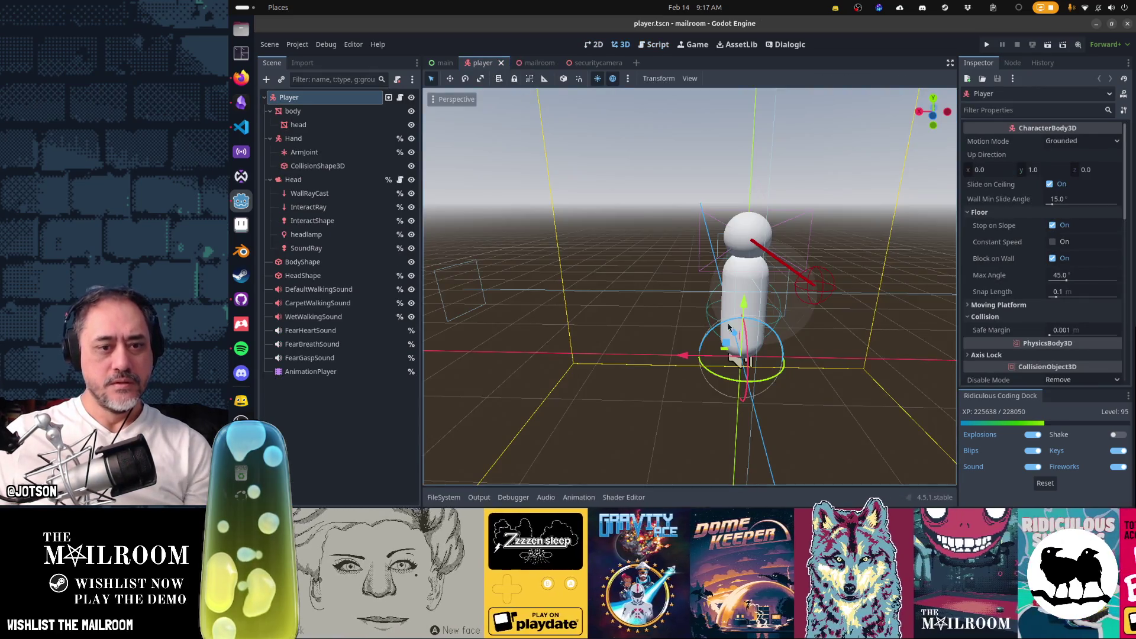
pyautogui.scroll(5, 710, 403)
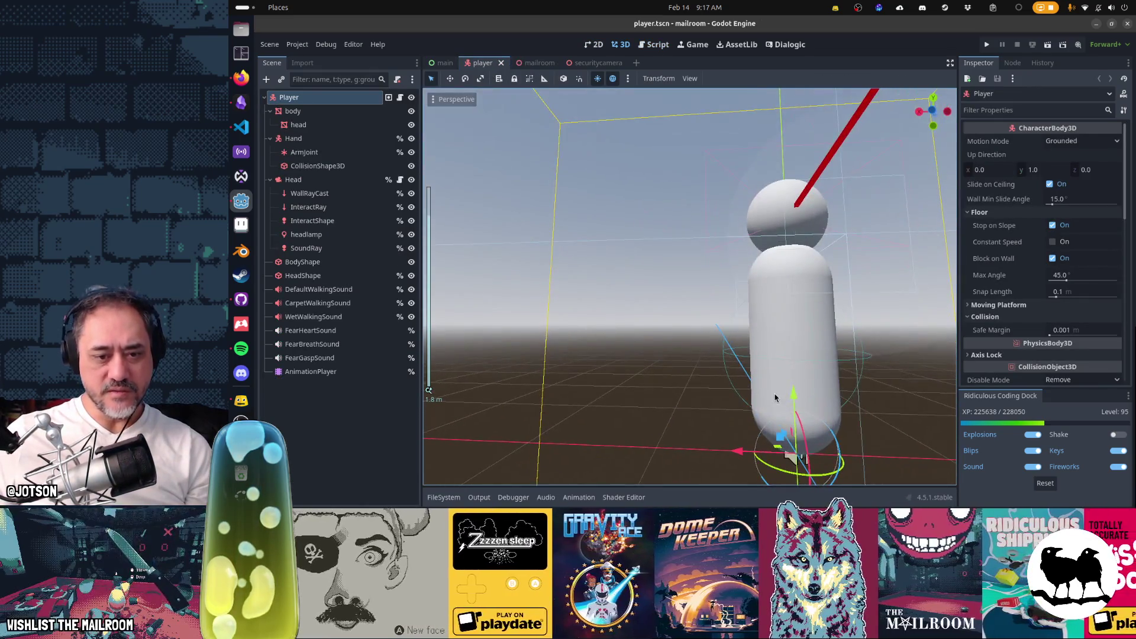
pyautogui.press('KP_1')
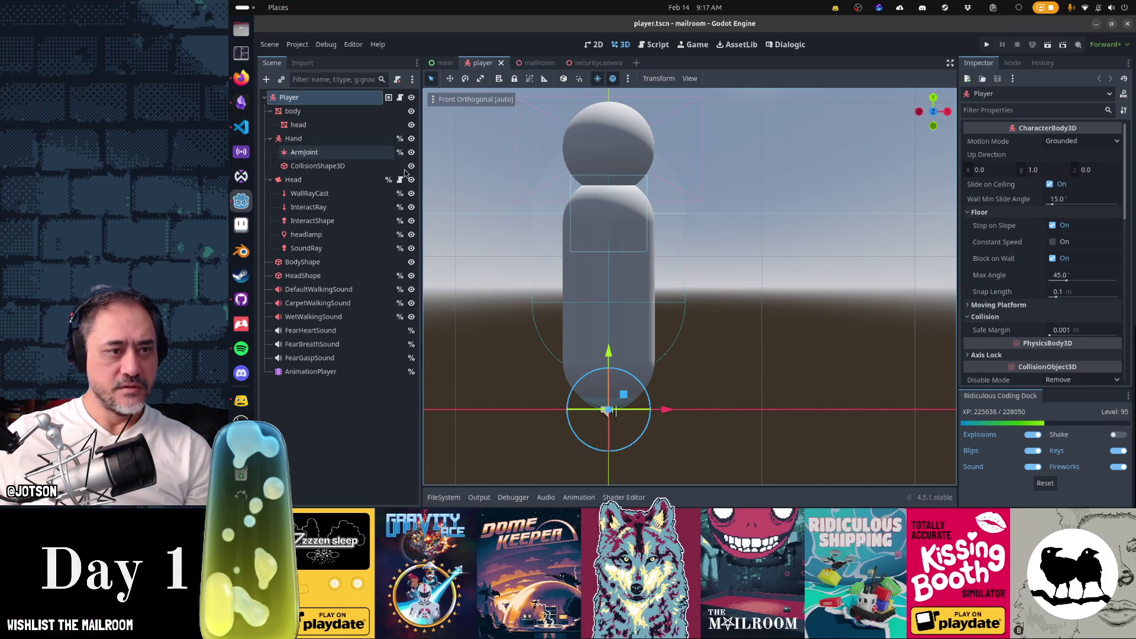
pyautogui.click(732, 375)
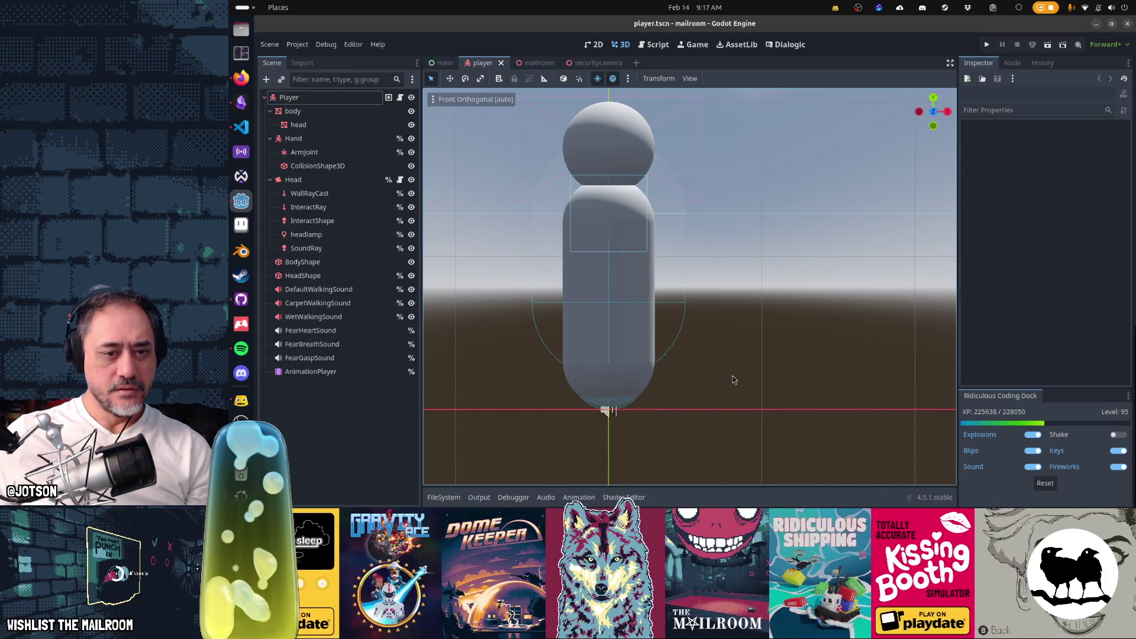
pyautogui.click(307, 100)
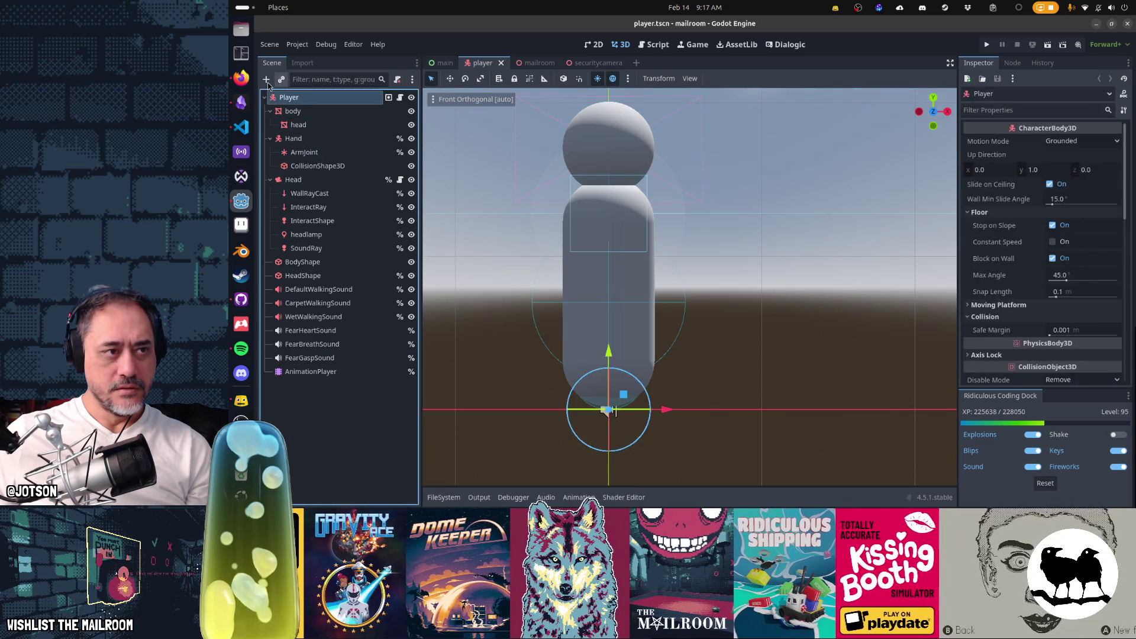
pyautogui.click(266, 80)
pyautogui.write('marker3')
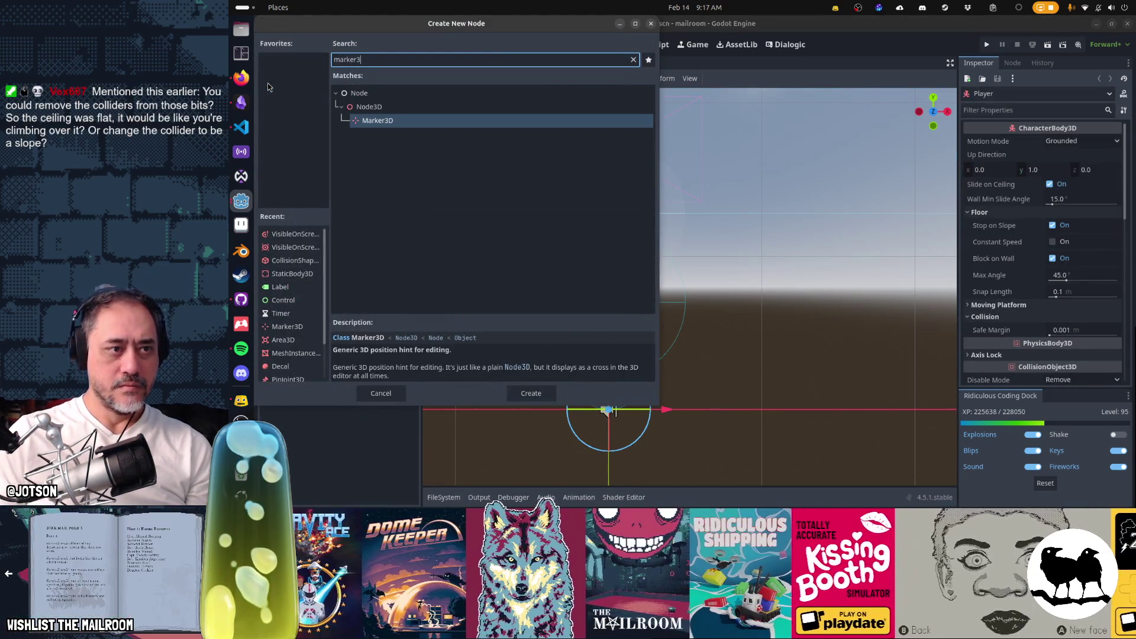
pyautogui.press('Return')
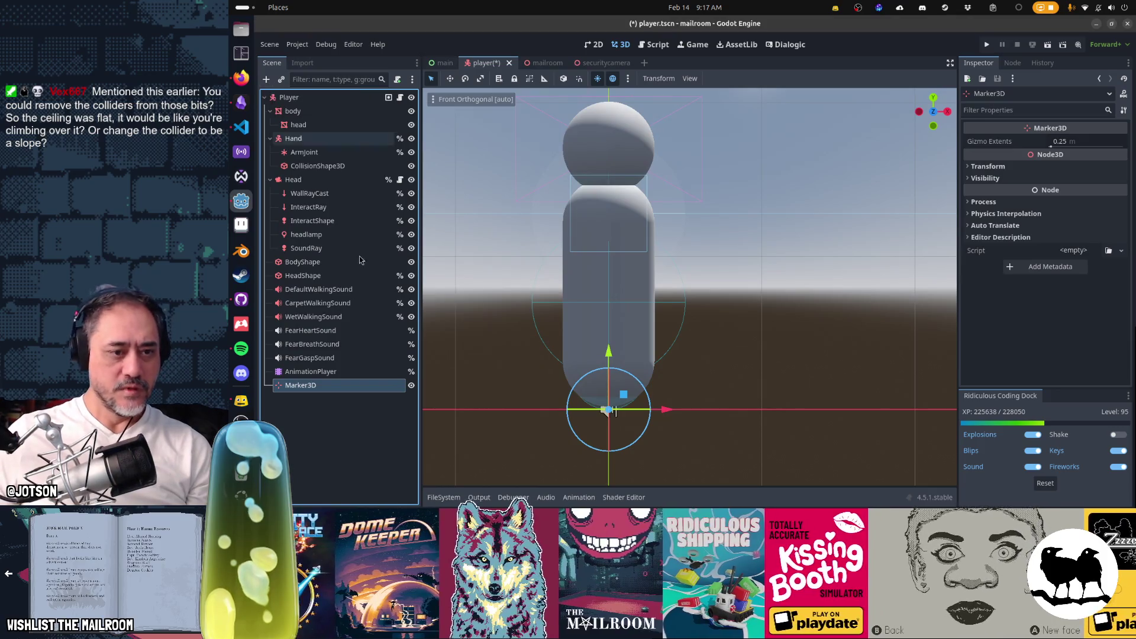
pyautogui.moveTo(639, 394); pyautogui.dragTo(661, 384)
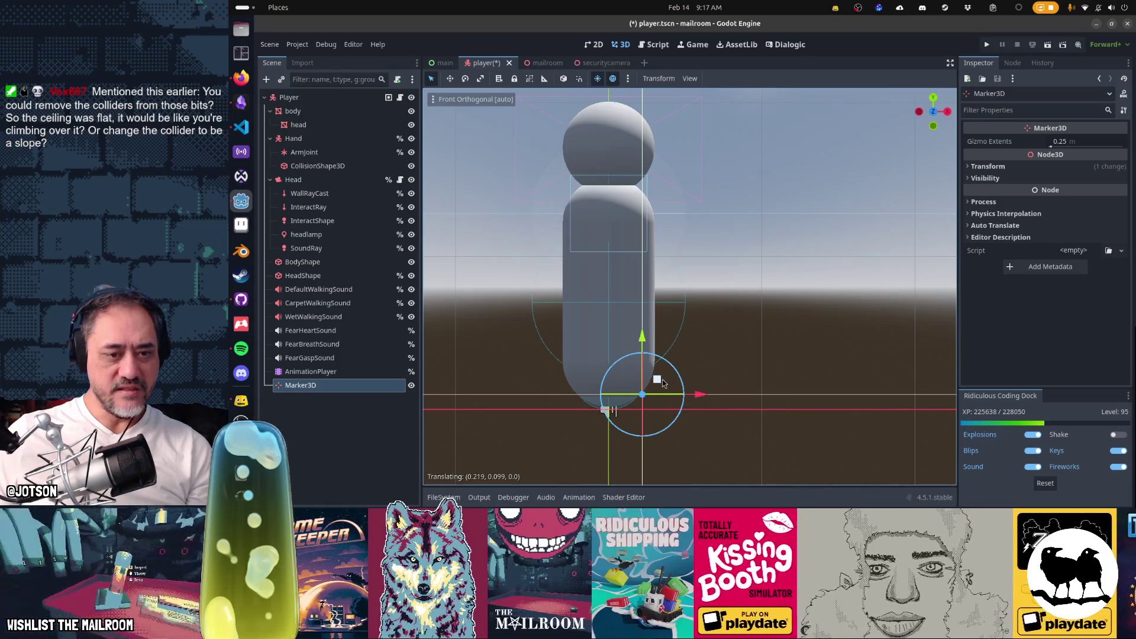
pyautogui.moveTo(663, 384); pyautogui.dragTo(660, 381)
pyautogui.click(998, 169)
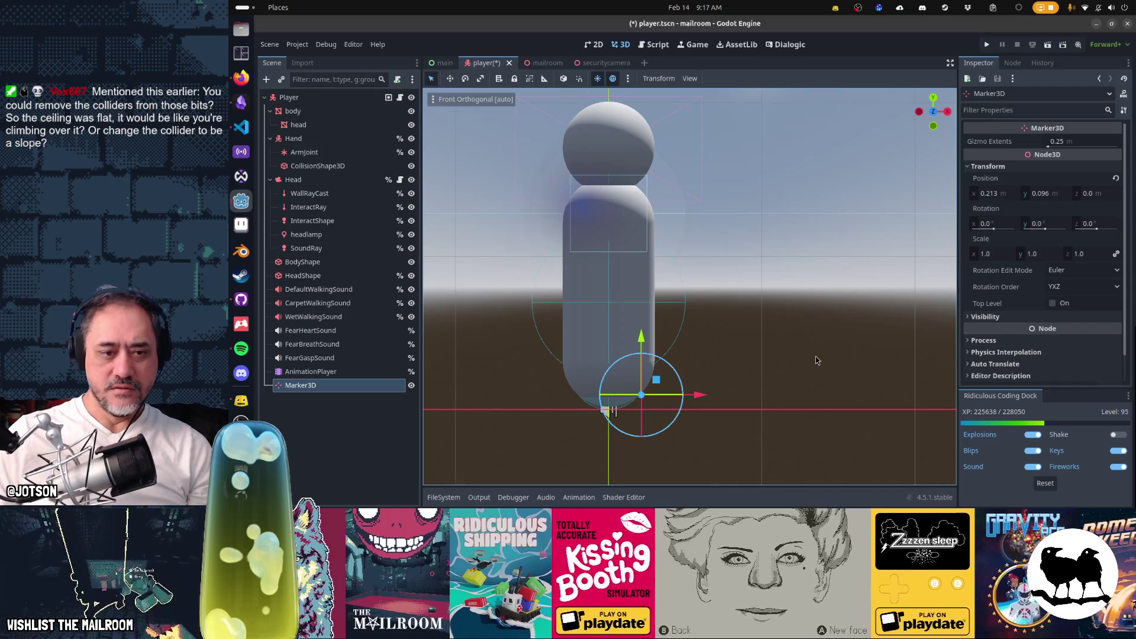
pyautogui.press('Delete')
pyautogui.press('Return')
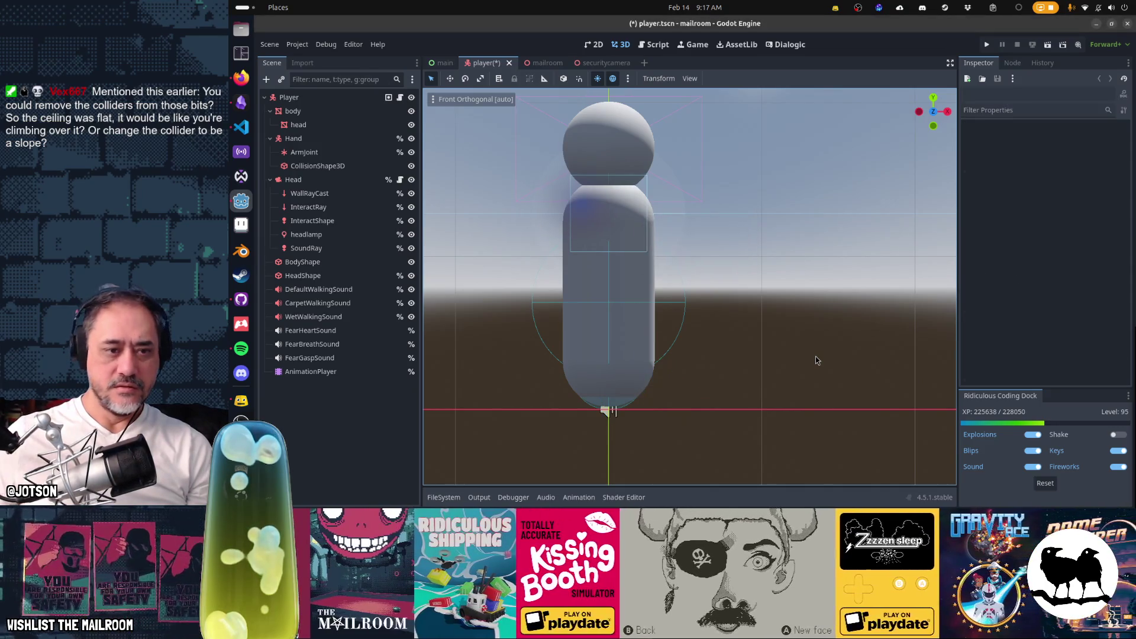
pyautogui.hotkey('ctrl', 's')
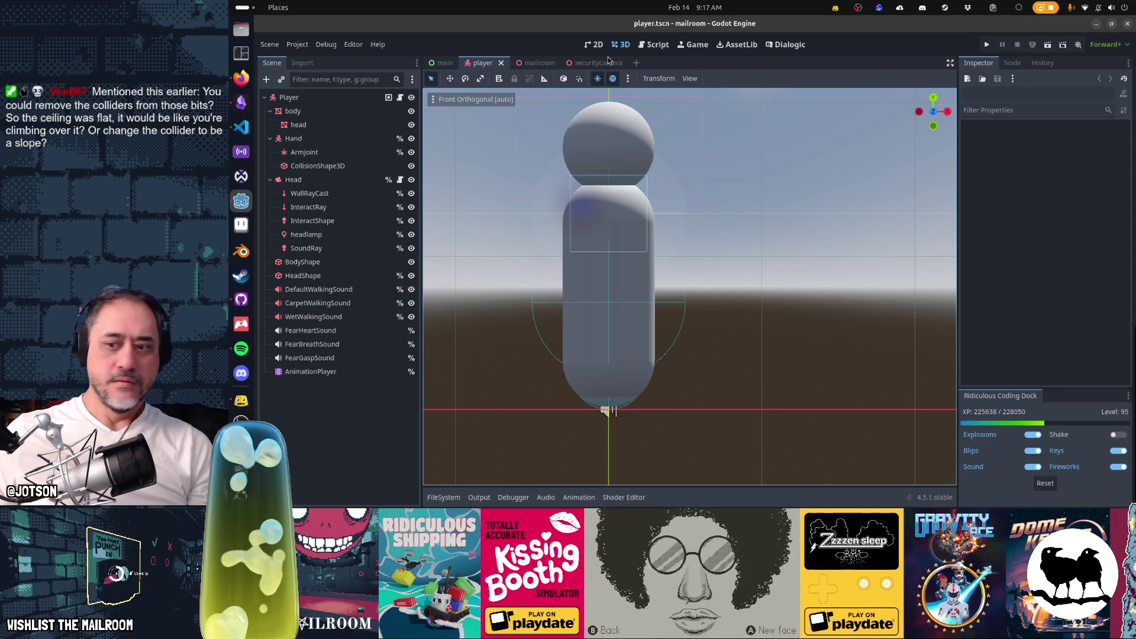
pyautogui.moveTo(608, 59)
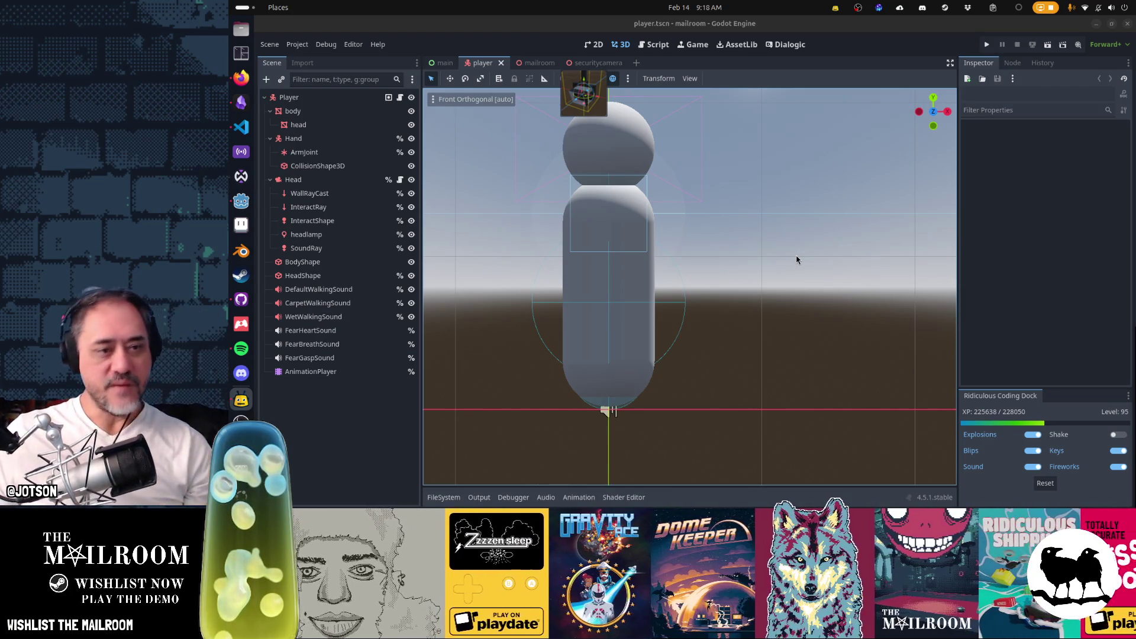
# Run the project with F5 and wait for The Mailroom title menu to appear.
pyautogui.hotkey('alt', 'Tab')
pyautogui.hotkey('alt', 'Tab')
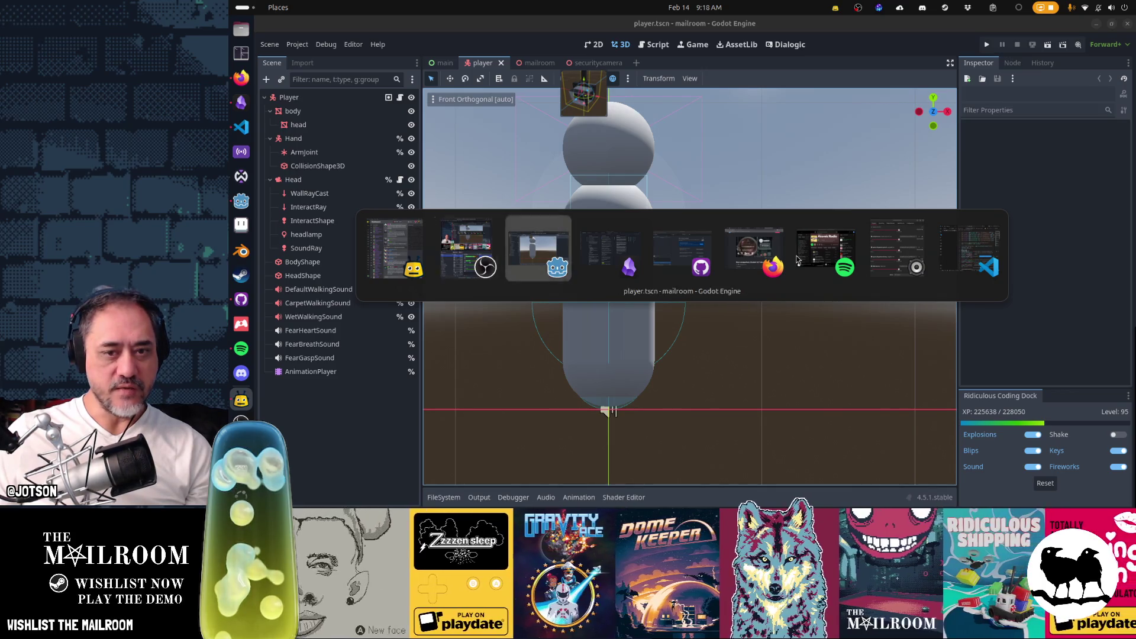
pyautogui.press('F5')
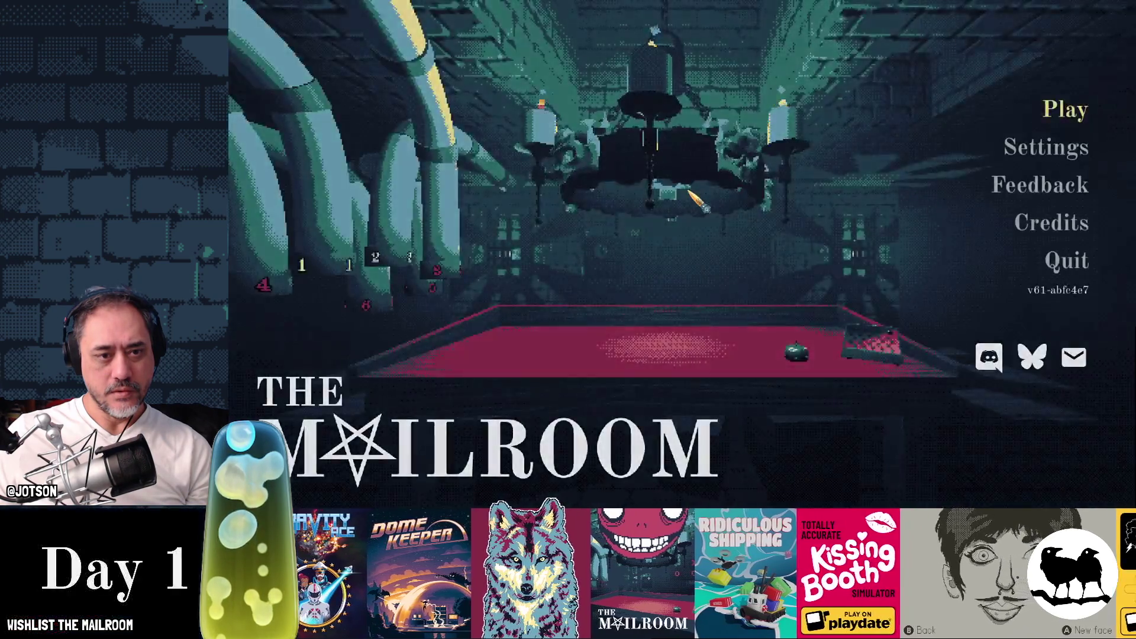
# Start playing, grab and throw the soccer ball repeatedly, walk forward, then return to the editor.
pyautogui.press('Return')
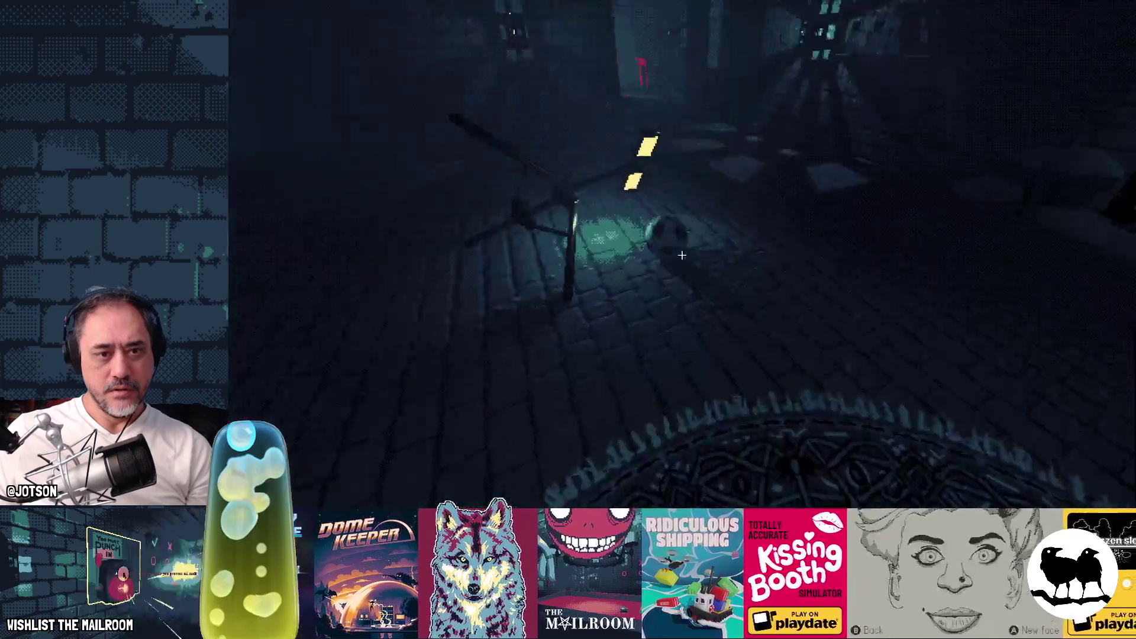
pyautogui.click(682, 255)
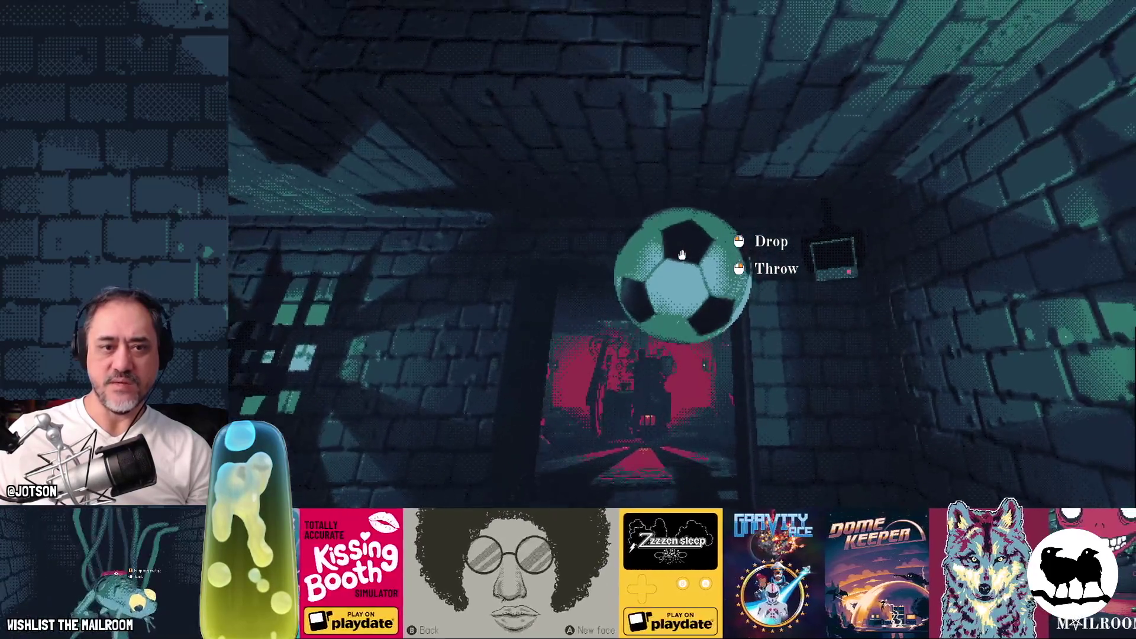
pyautogui.click(682, 254)
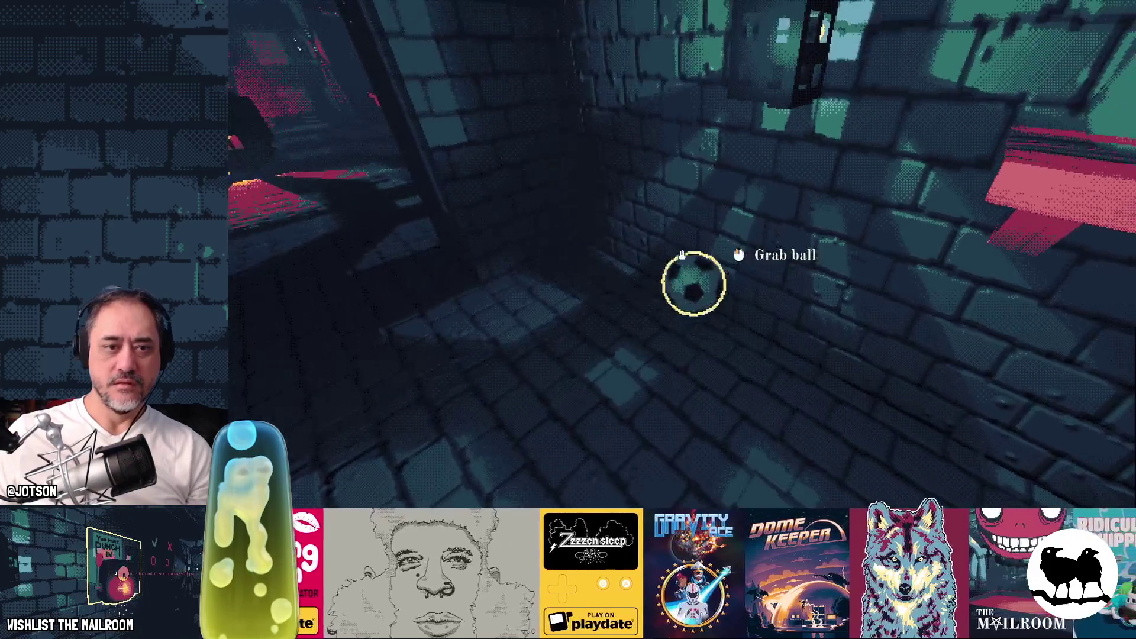
pyautogui.click(682, 254)
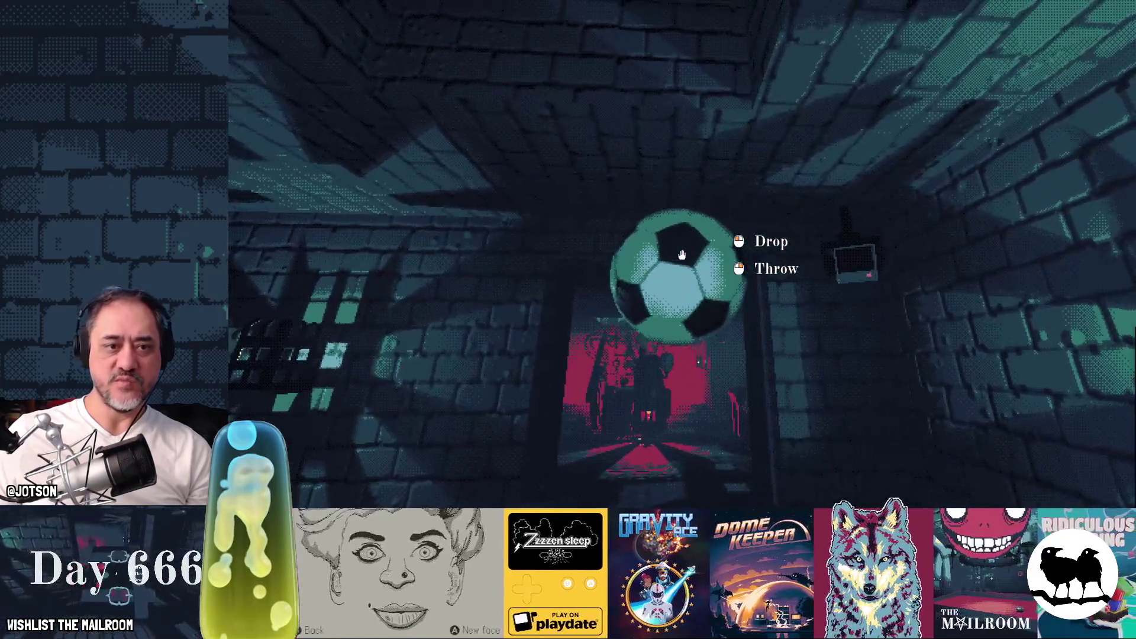
pyautogui.click(682, 255)
pyautogui.click(681, 255)
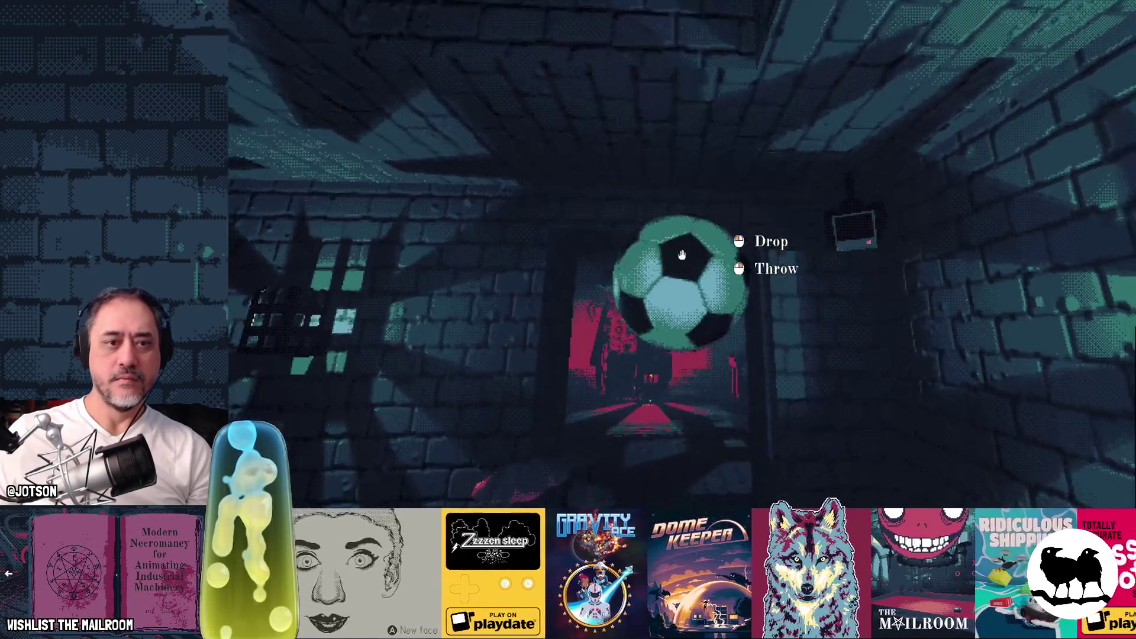
pyautogui.click(682, 255)
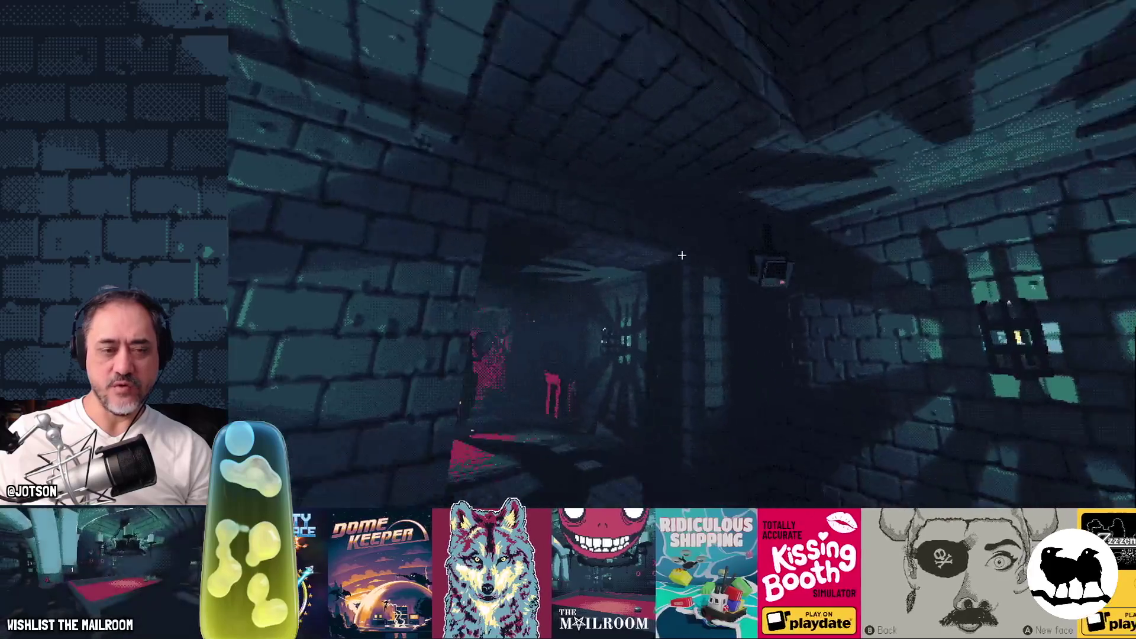
pyautogui.press('w')
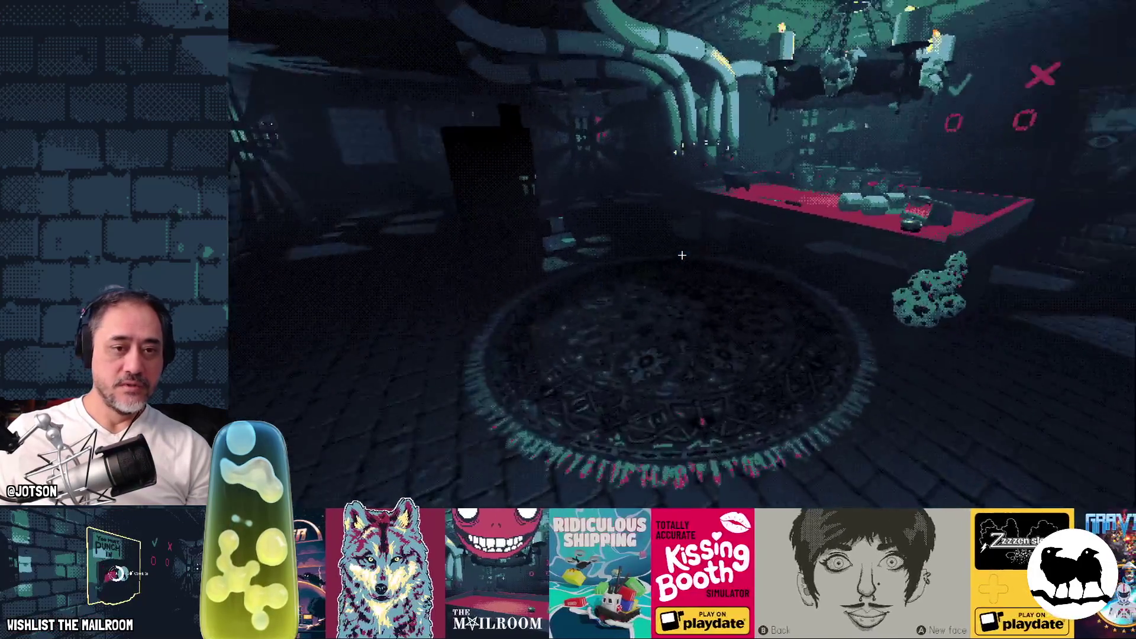
pyautogui.hotkey('alt', 'Tab')
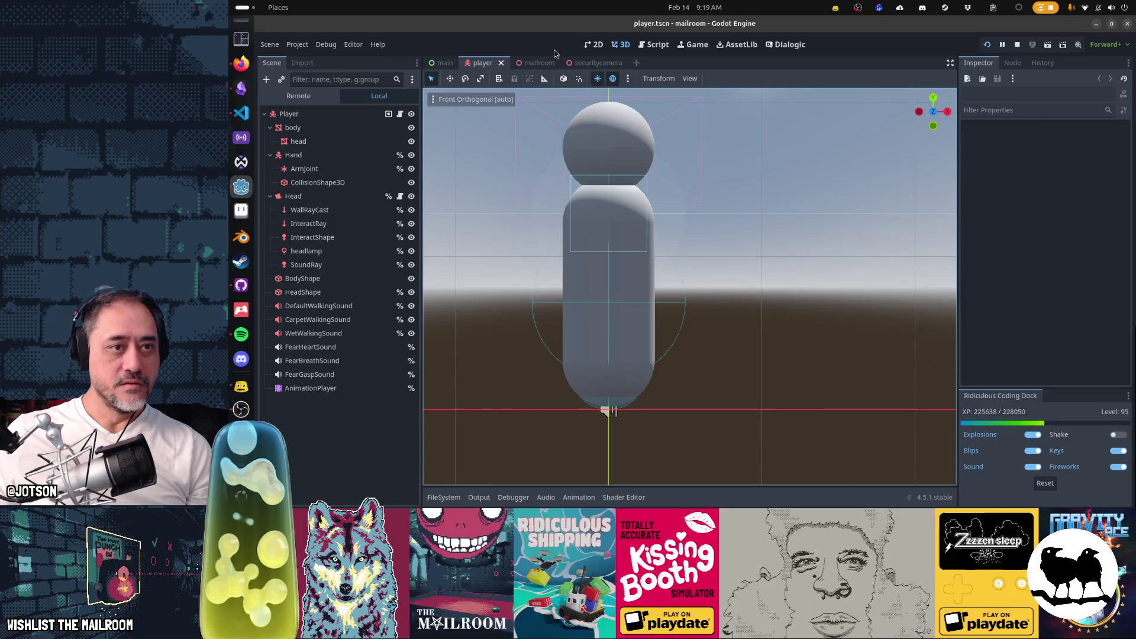
# Open mailroom.tscn and fly through the corridor toward the lit doorway, dismissing the scene search.
pyautogui.click(532, 63)
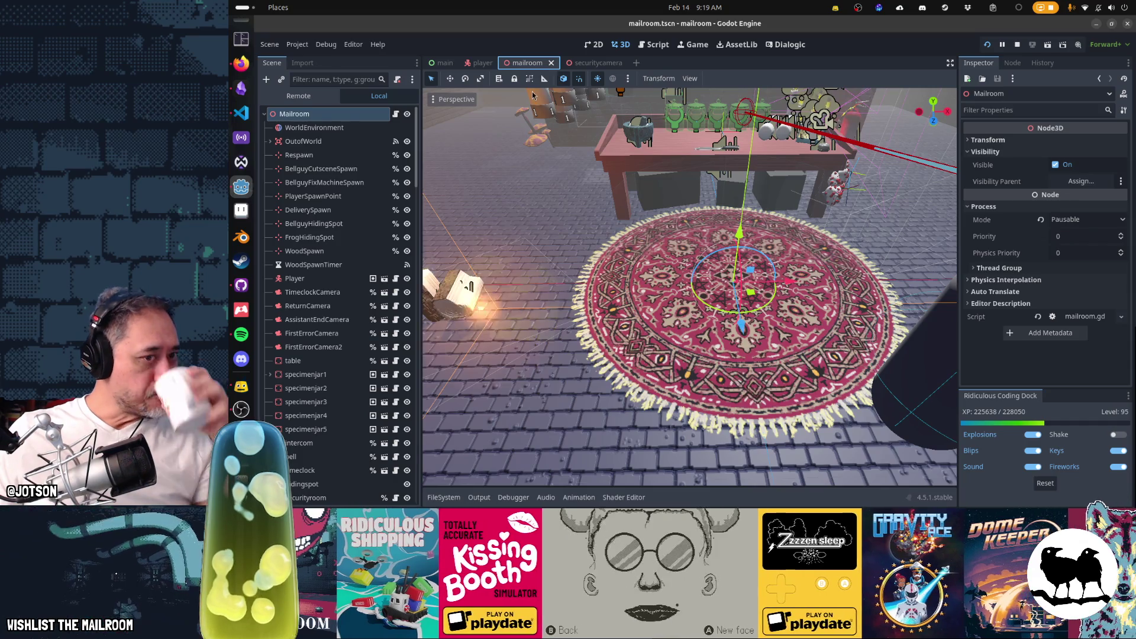
pyautogui.moveTo(631, 177); pyautogui.dragTo(513, 175)
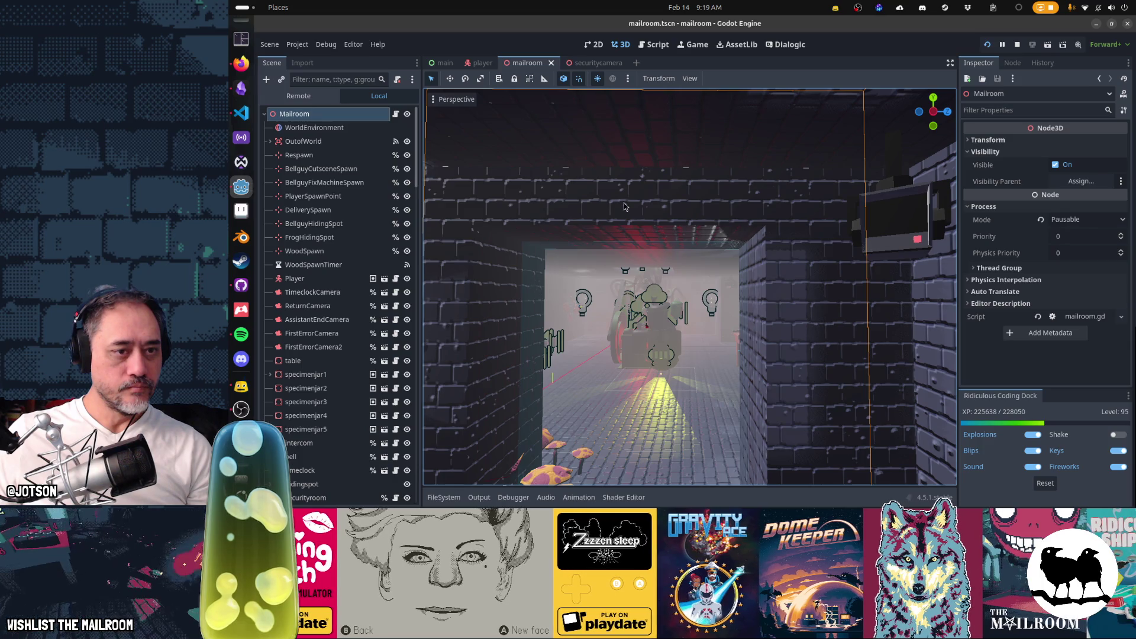
pyautogui.hotkey('ctrl', 'shift', 'a')
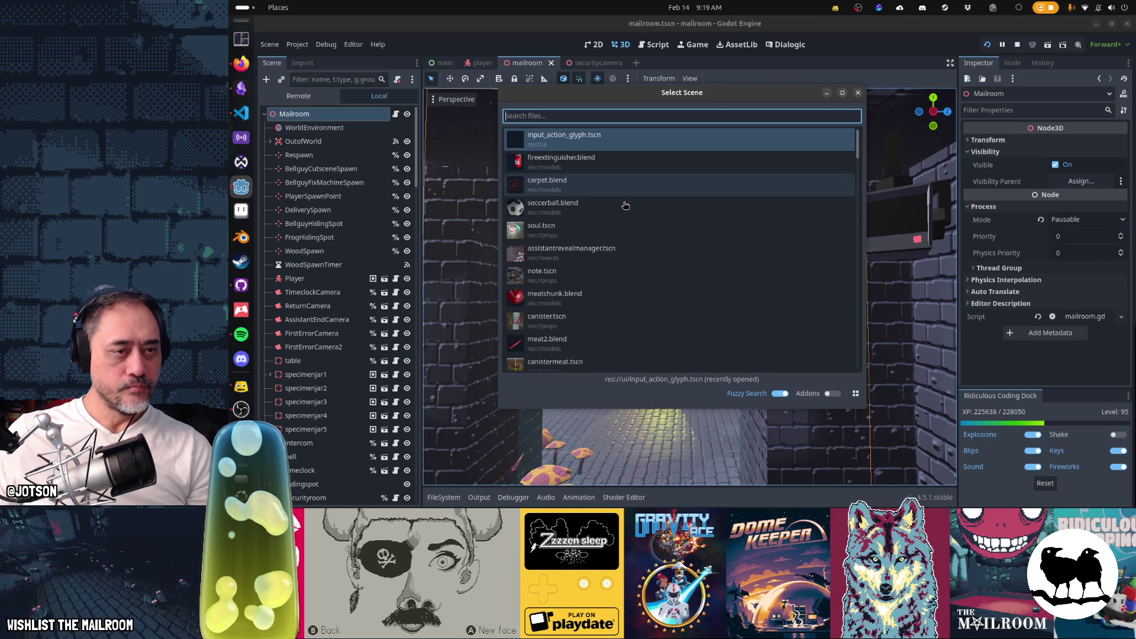
pyautogui.press('Escape')
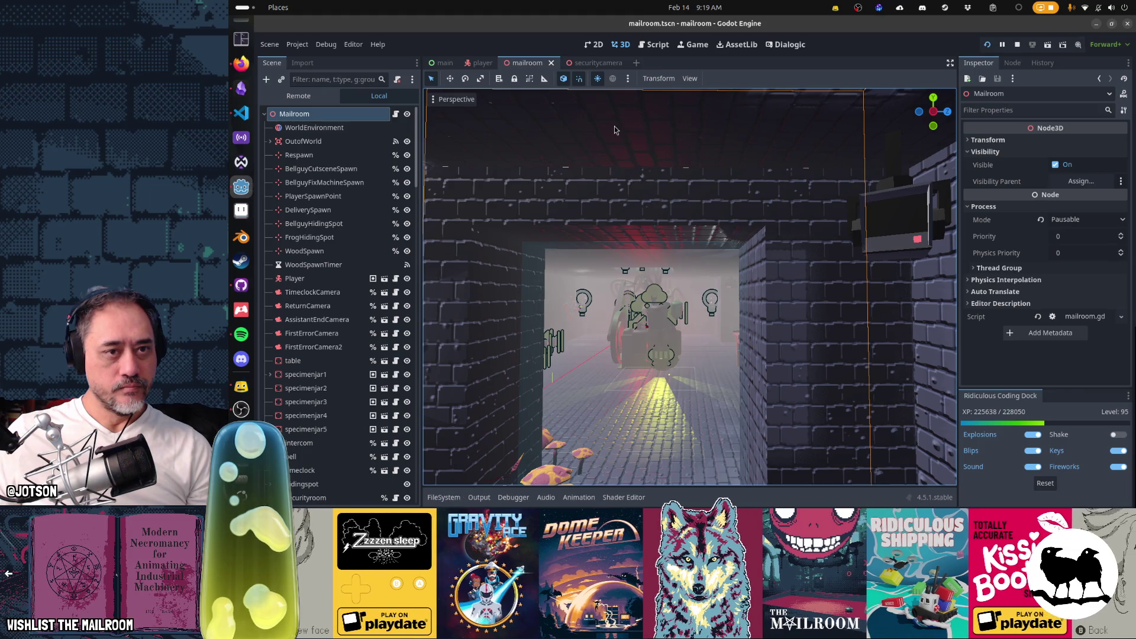
# Create a new scene with a StaticBody3D as its root node.
pyautogui.click(636, 63)
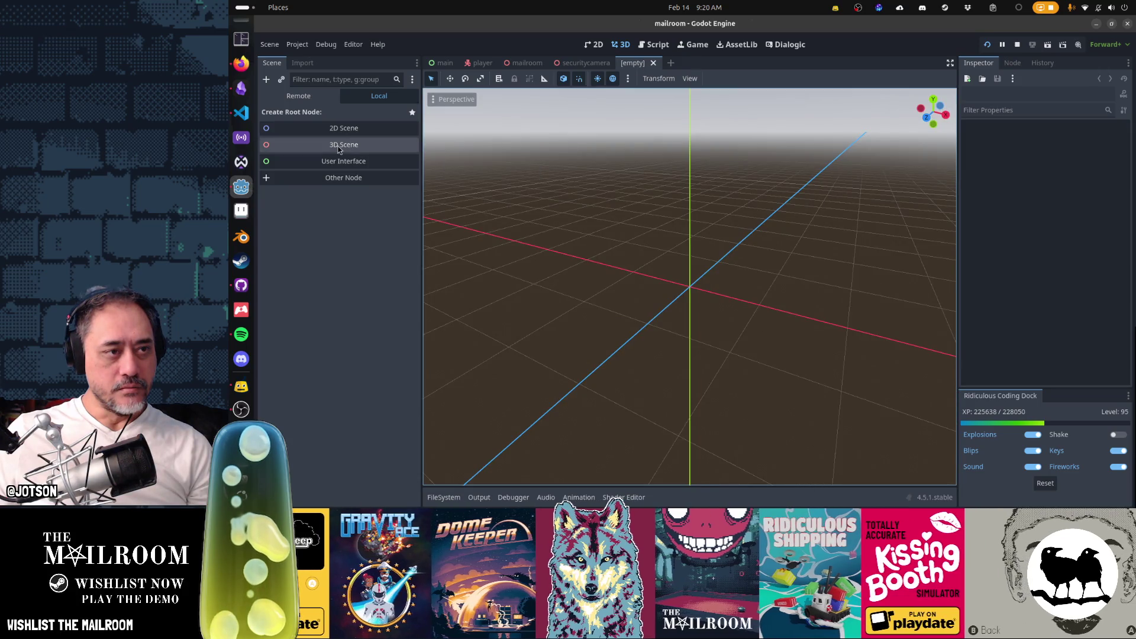
pyautogui.click(338, 177)
pyautogui.write('stat')
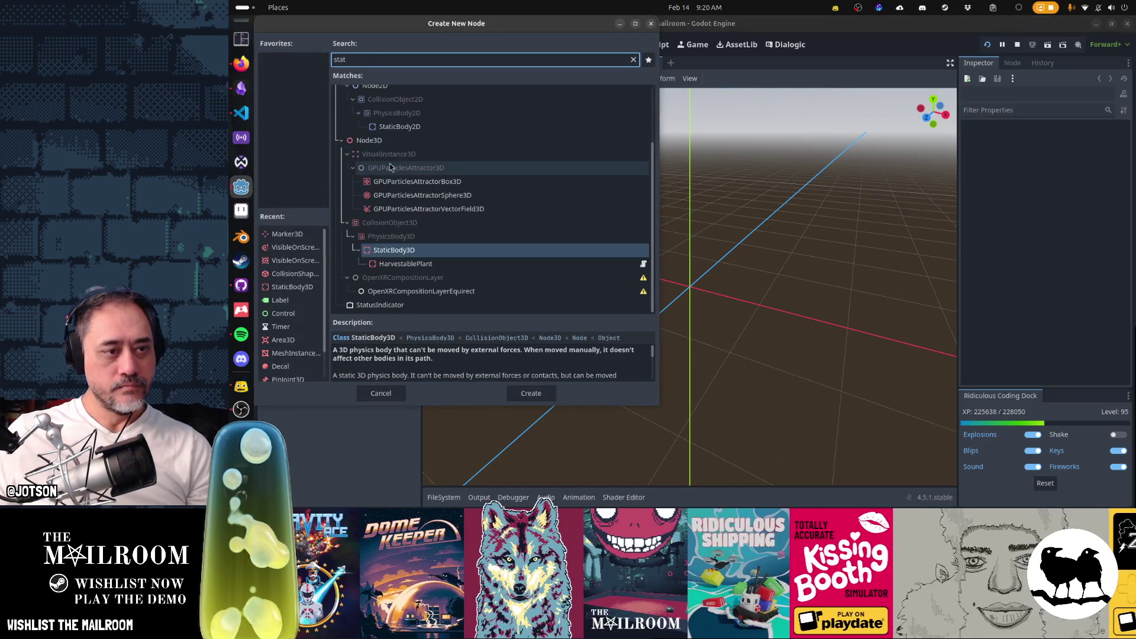
pyautogui.click(409, 253)
pyautogui.click(531, 394)
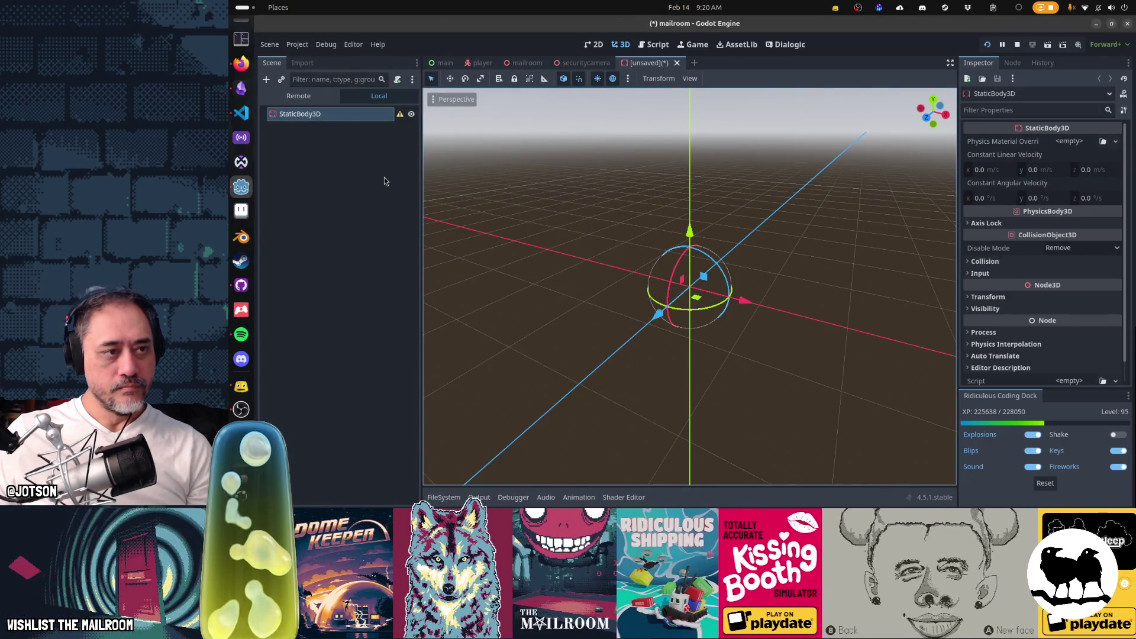
pyautogui.moveTo(581, 307)
pyautogui.mouseDown()
pyautogui.moveTo(628, 284)
pyautogui.moveTo(568, 302)
pyautogui.moveTo(512, 167)
pyautogui.mouseUp()
# Add a MeshInstance3D child under the StaticBody3D.
pyautogui.click(266, 83)
pyautogui.write('meshinsta')
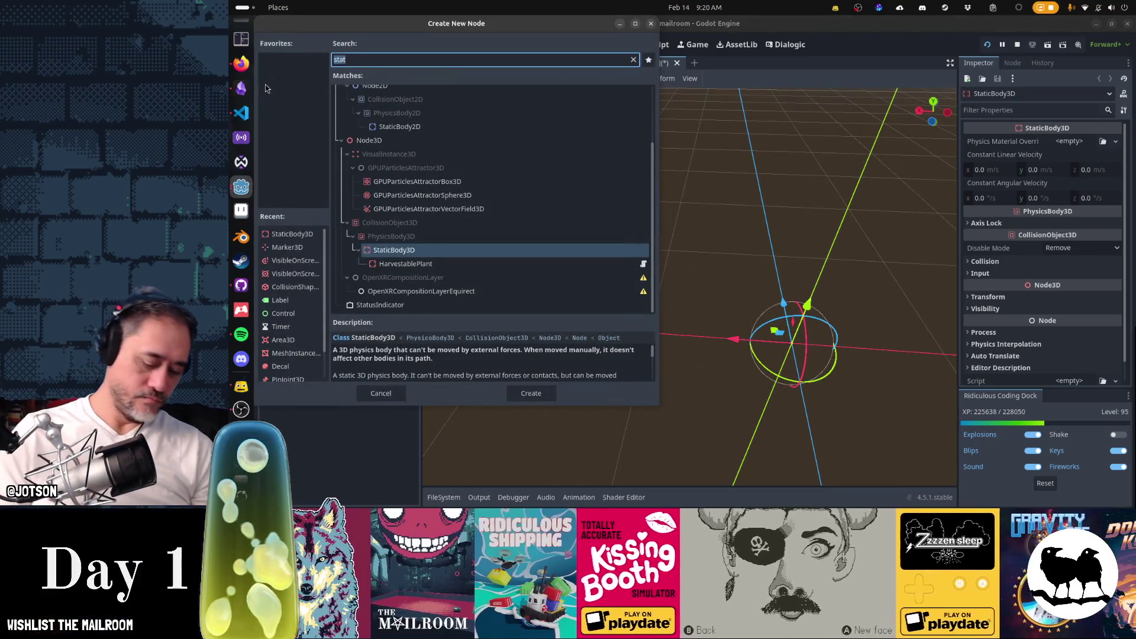
pyautogui.press('Return')
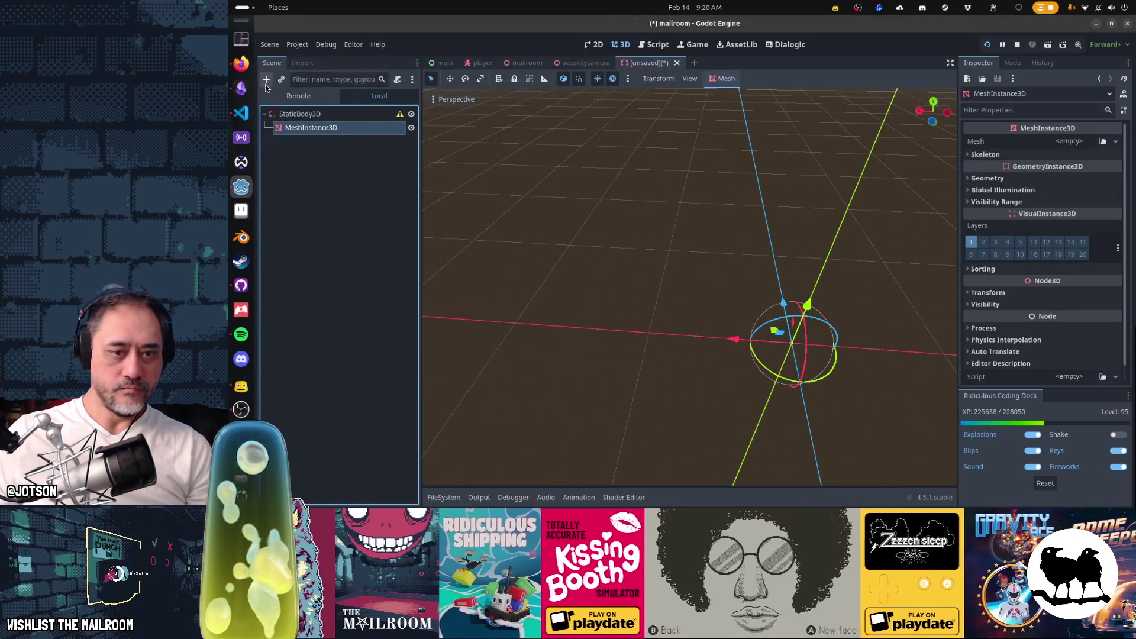
# Assign a new BoxMesh to the MeshInstance3D.
pyautogui.click(1070, 140)
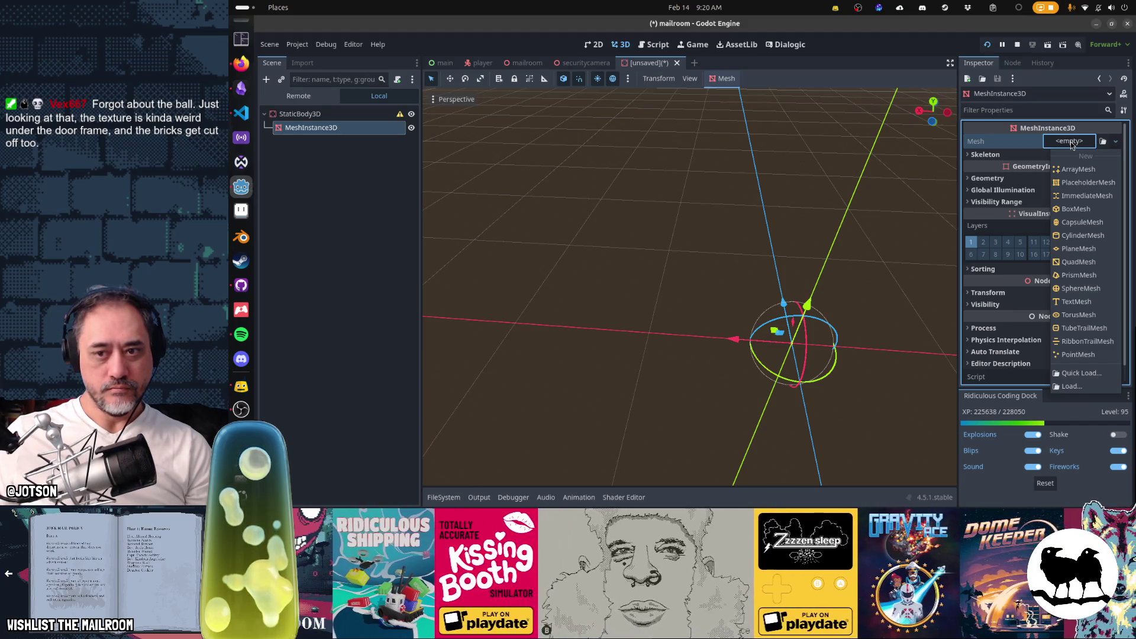
pyautogui.click(1076, 209)
pyautogui.scroll(-5, 815, 331)
pyautogui.moveTo(815, 331); pyautogui.dragTo(887, 296)
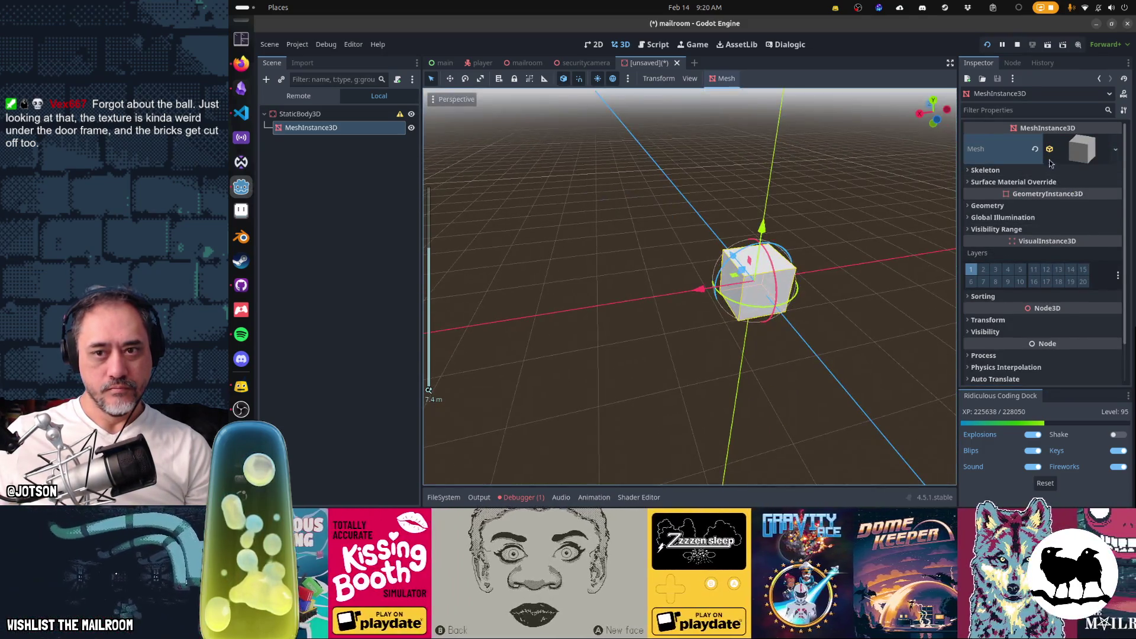
pyautogui.click(1082, 149)
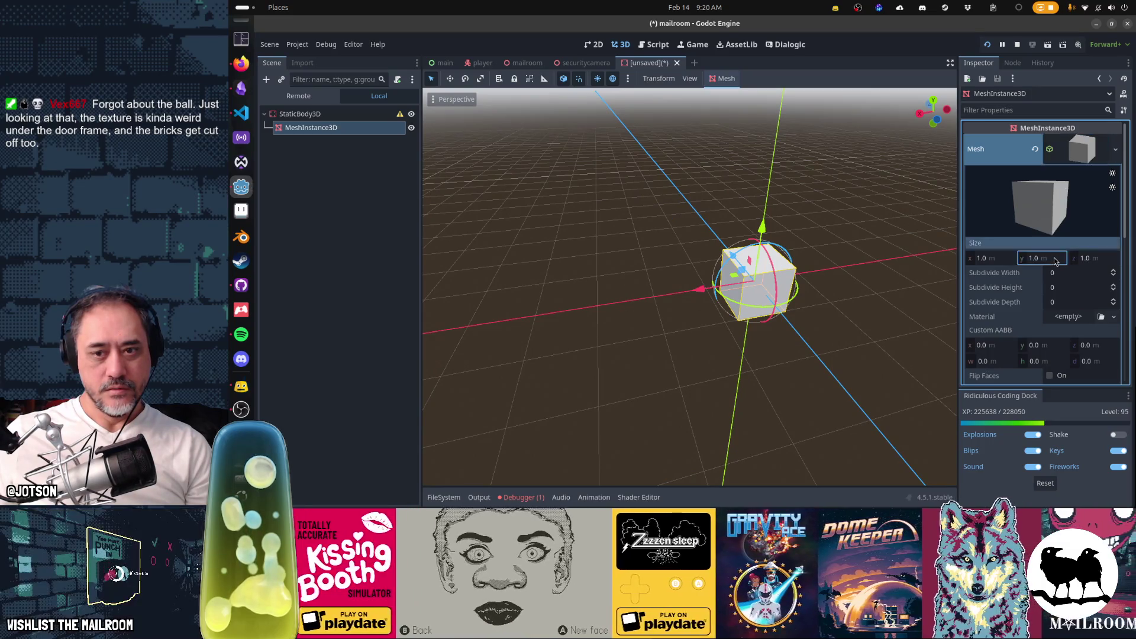
# Set the BoxMesh size to 2.0 × 0.1 × 0.25 m.
pyautogui.click(1055, 260)
pyautogui.write('0.1')
pyautogui.hotkey('shift', 'Tab')
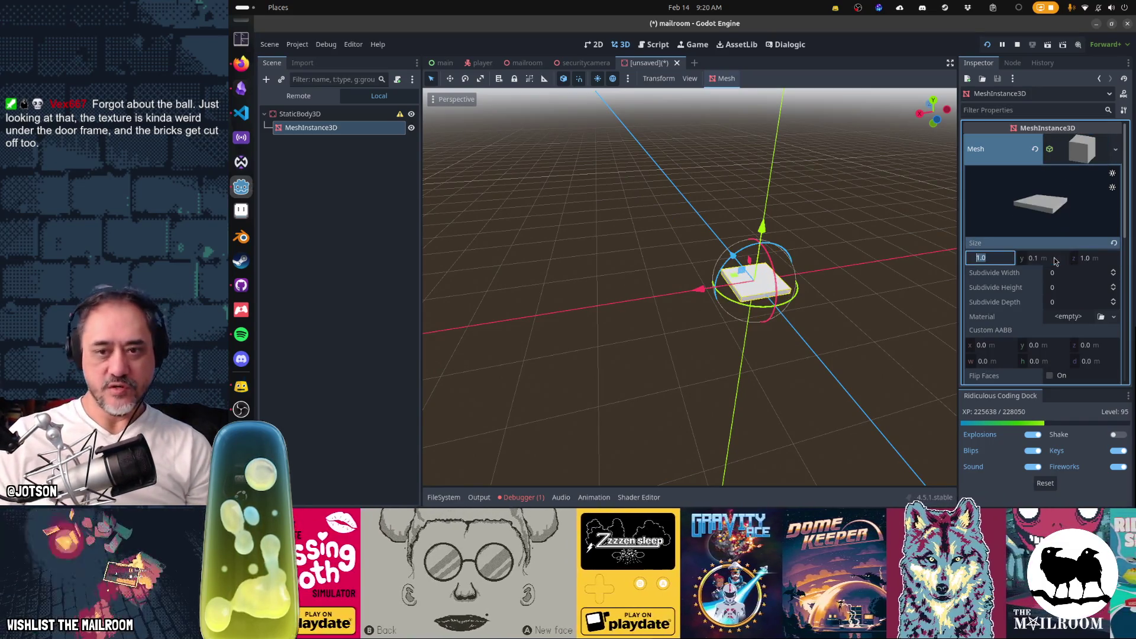
pyautogui.write('2')
pyautogui.press('Tab')
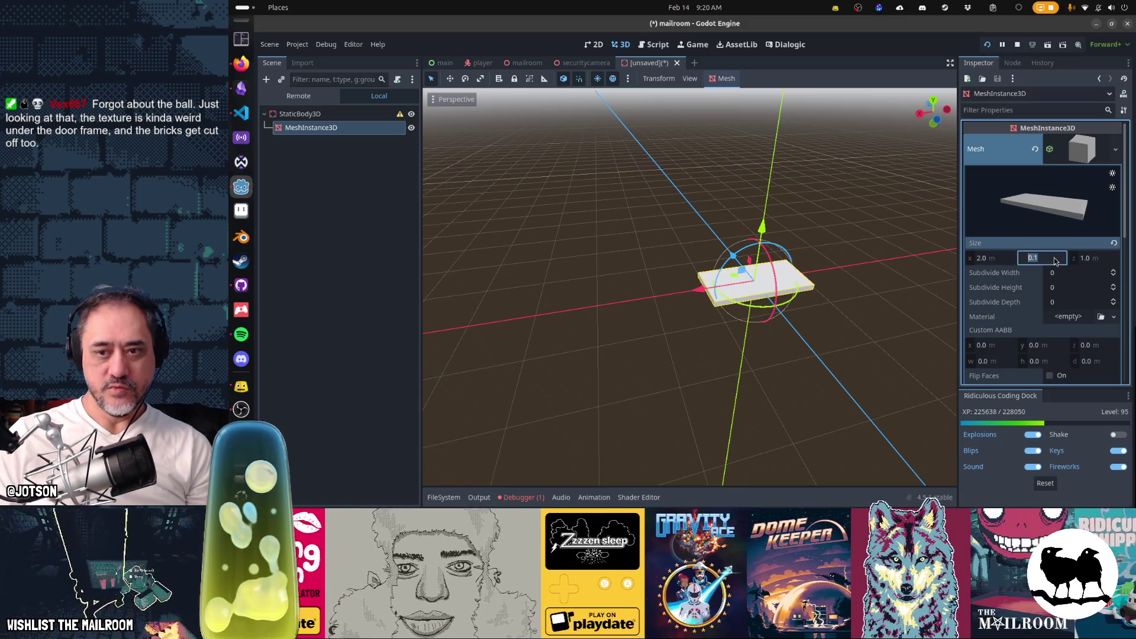
pyautogui.press('Tab')
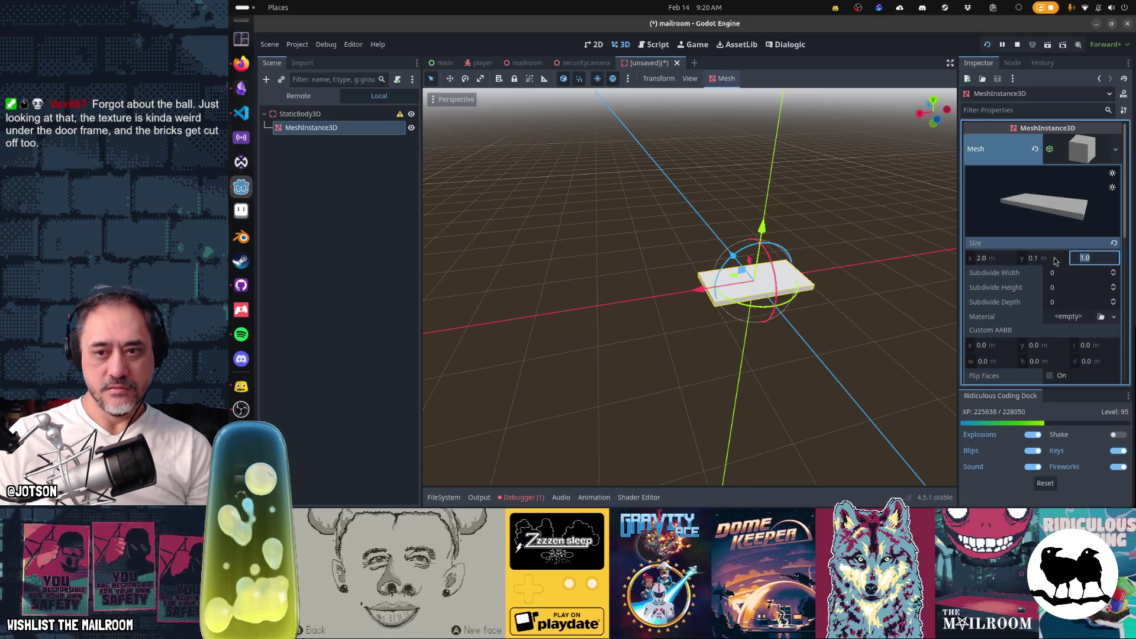
pyautogui.write('0.1')
pyautogui.press('Return')
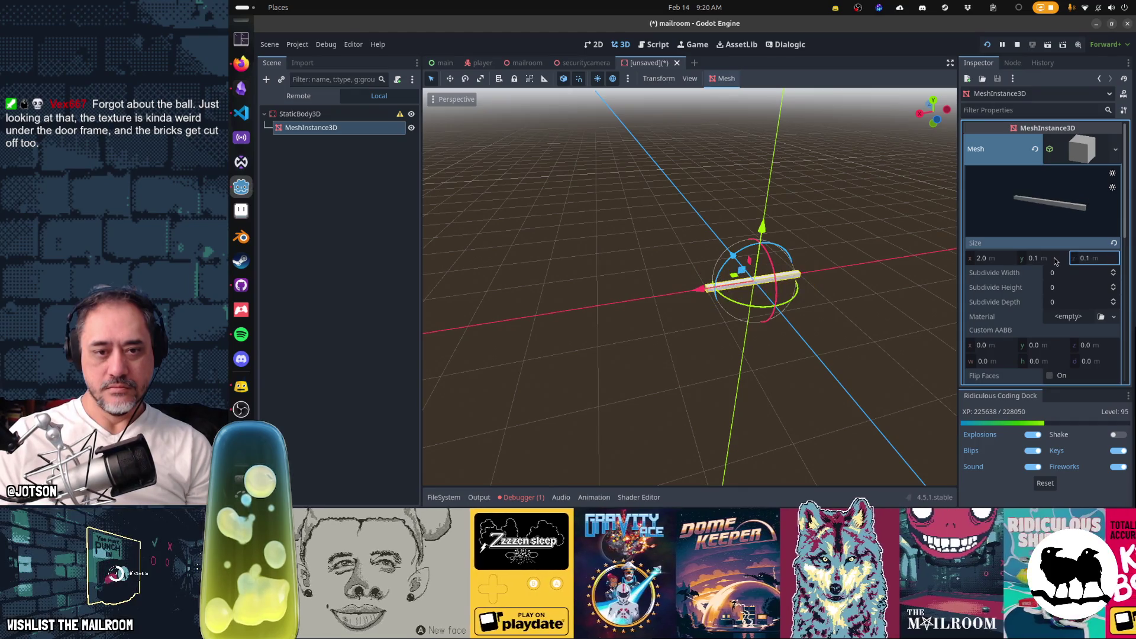
pyautogui.press('Return')
pyautogui.write('0.25')
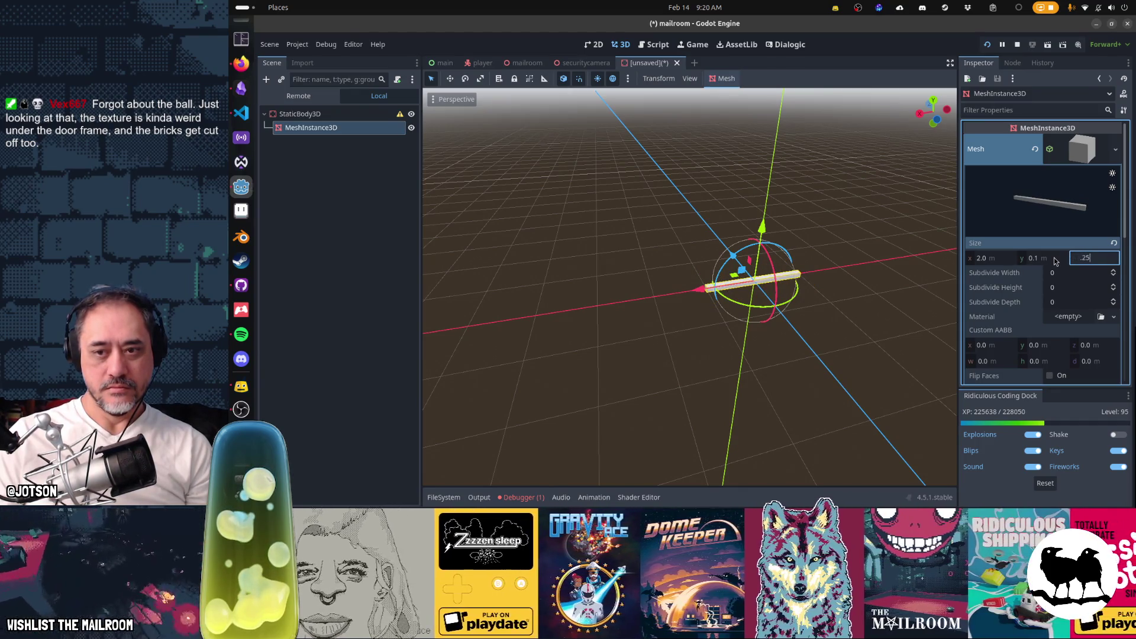
pyautogui.press('Return')
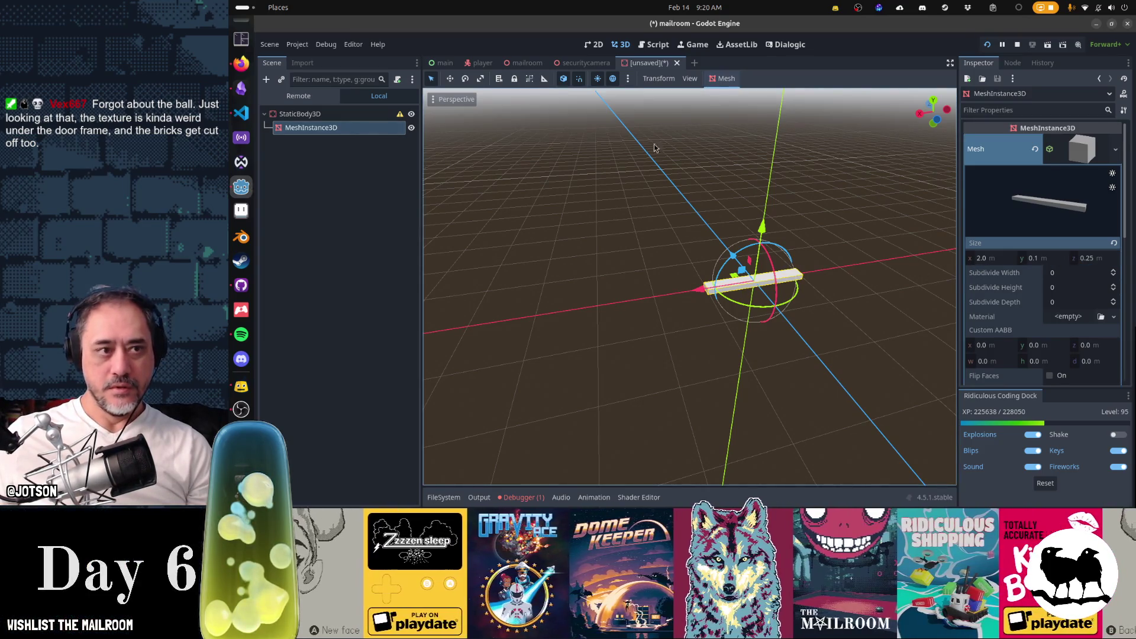
pyautogui.click(325, 126)
# Add a CollisionShape3D child to the StaticBody3D.
pyautogui.click(285, 82)
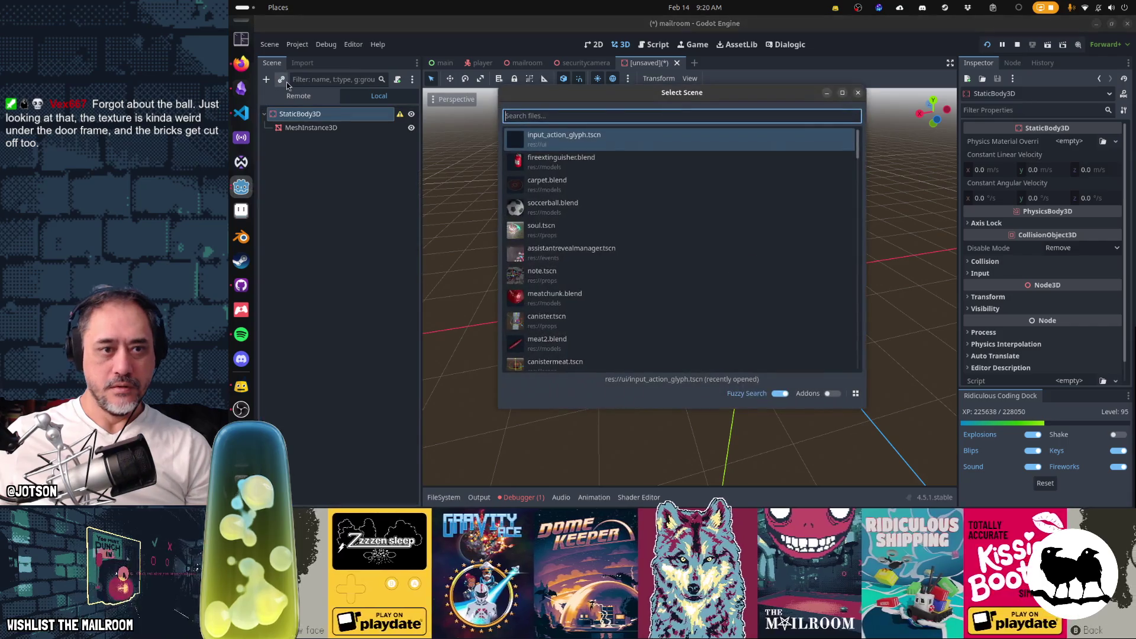
pyautogui.write('collx')
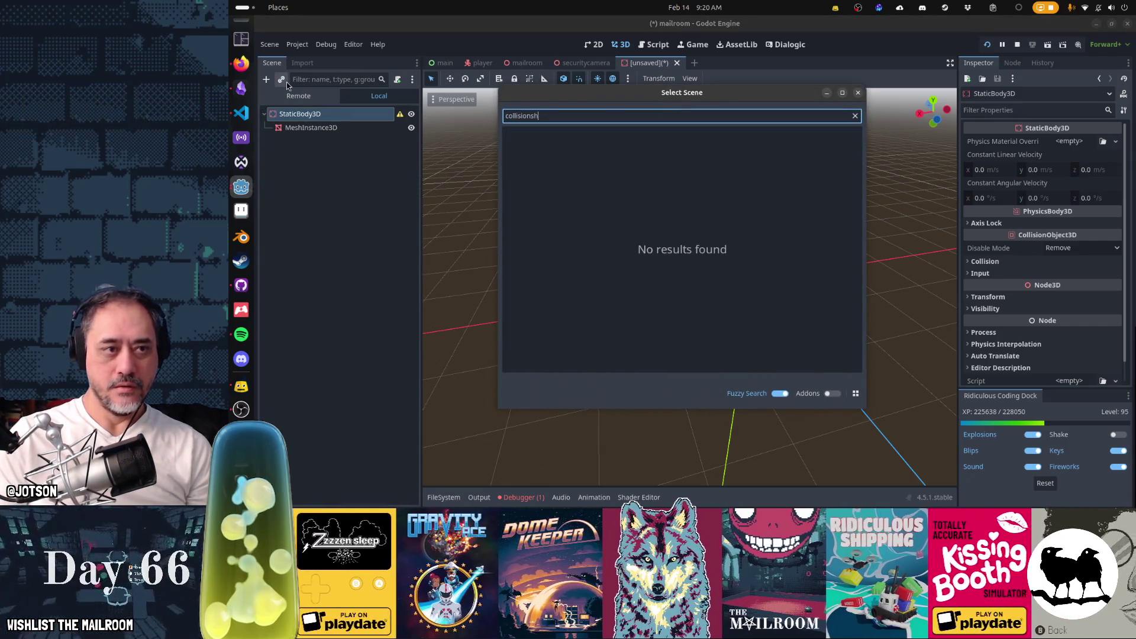
pyautogui.press('Escape')
pyautogui.click(267, 80)
pyautogui.write('collisionshape')
pyautogui.press('Return')
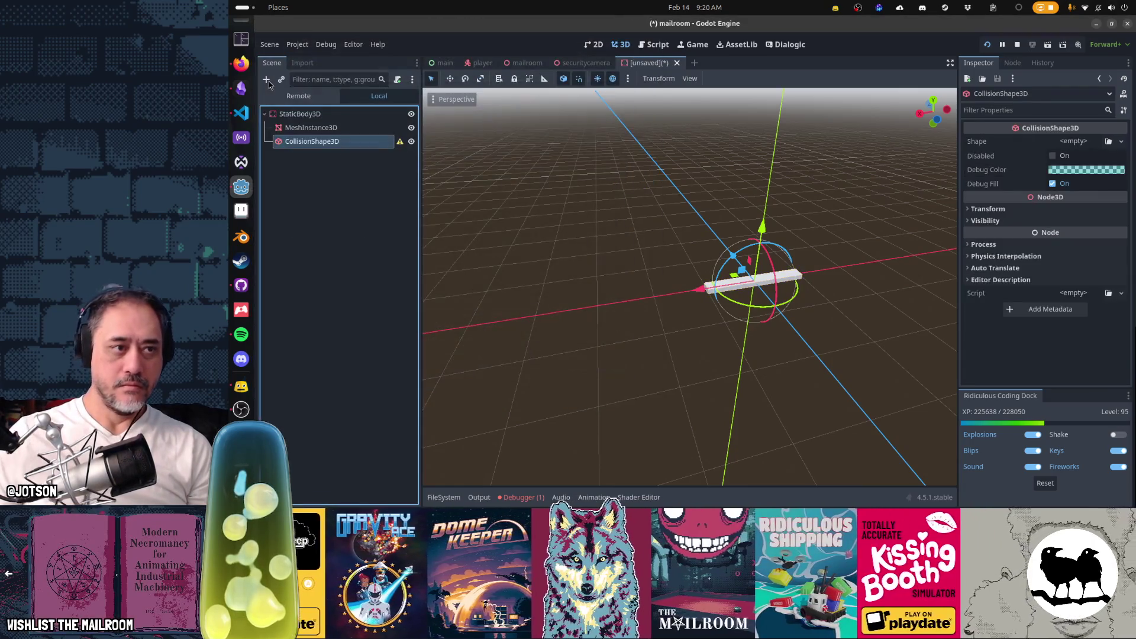
# Give the collision shape a BoxShape3D sized 2.0 × 0.1 × 0.25 m.
pyautogui.click(1083, 142)
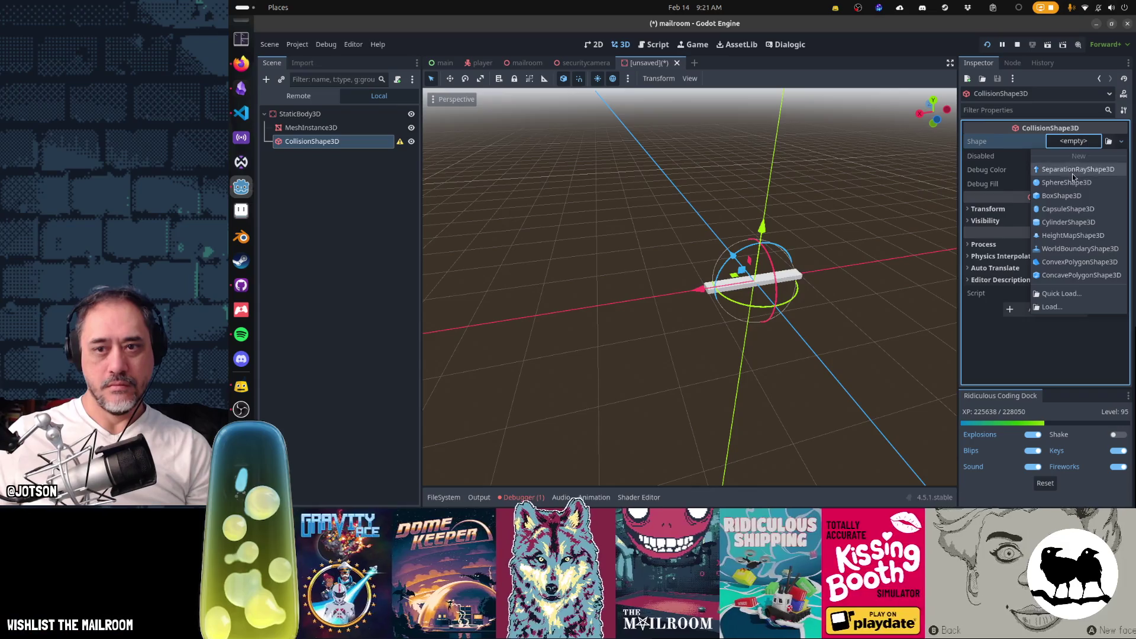
pyautogui.click(1075, 196)
pyautogui.click(1080, 142)
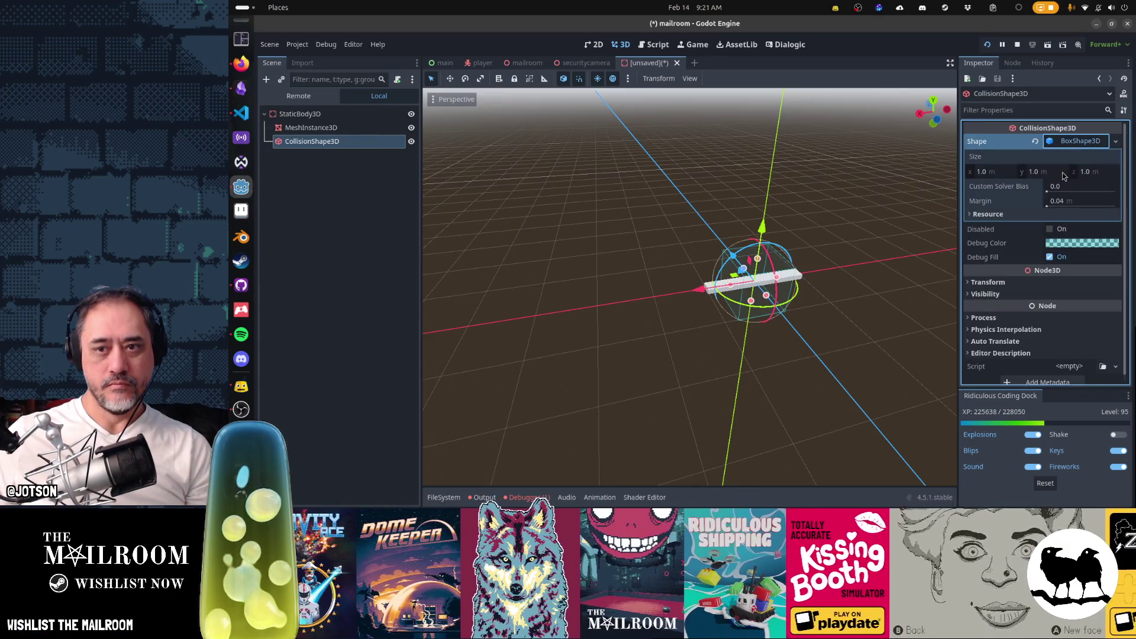
pyautogui.click(1007, 175)
pyautogui.write('2')
pyautogui.press('Tab')
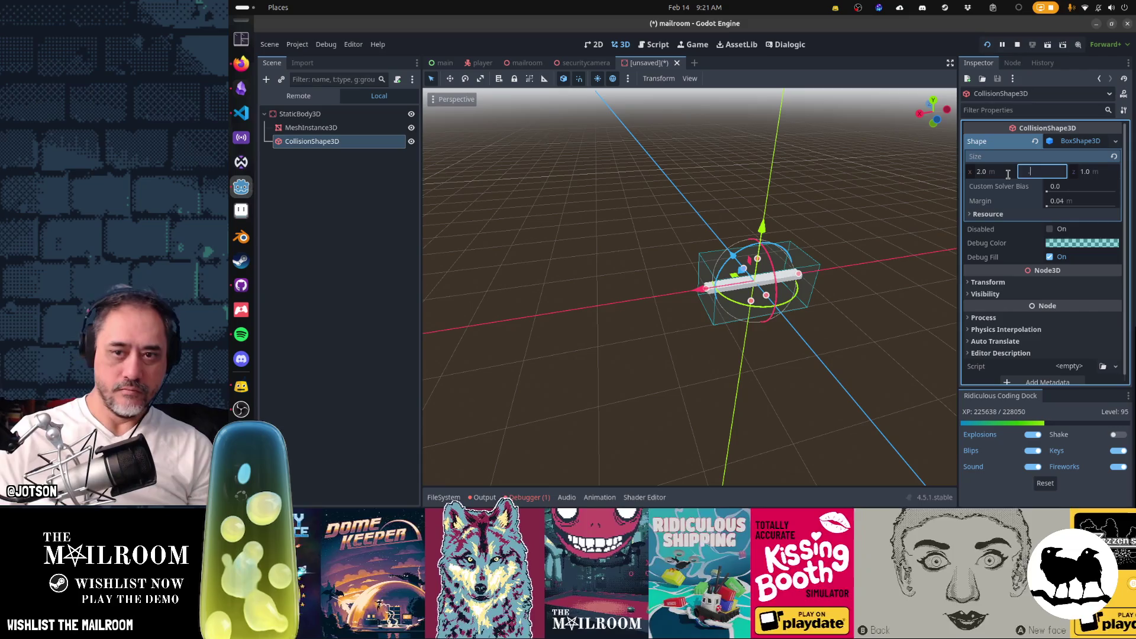
pyautogui.press('Tab')
pyautogui.write('.25')
pyautogui.press('Return')
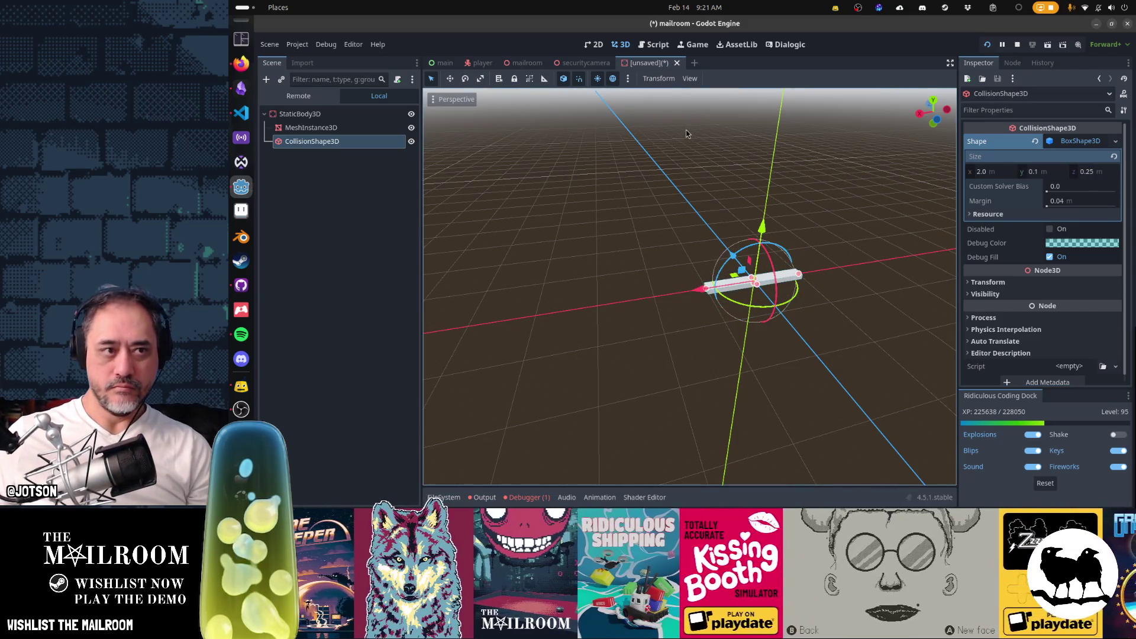
pyautogui.hotkey('ctrl', 's')
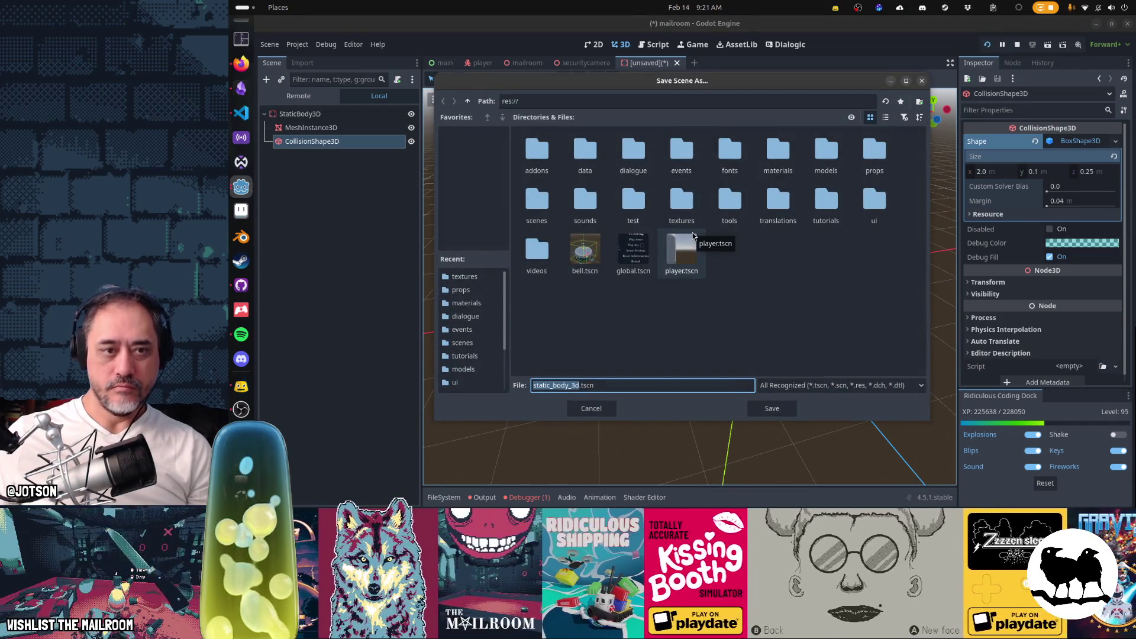
# Save the scene as step.tscn in the props folder.
pyautogui.doubleClick(869, 155)
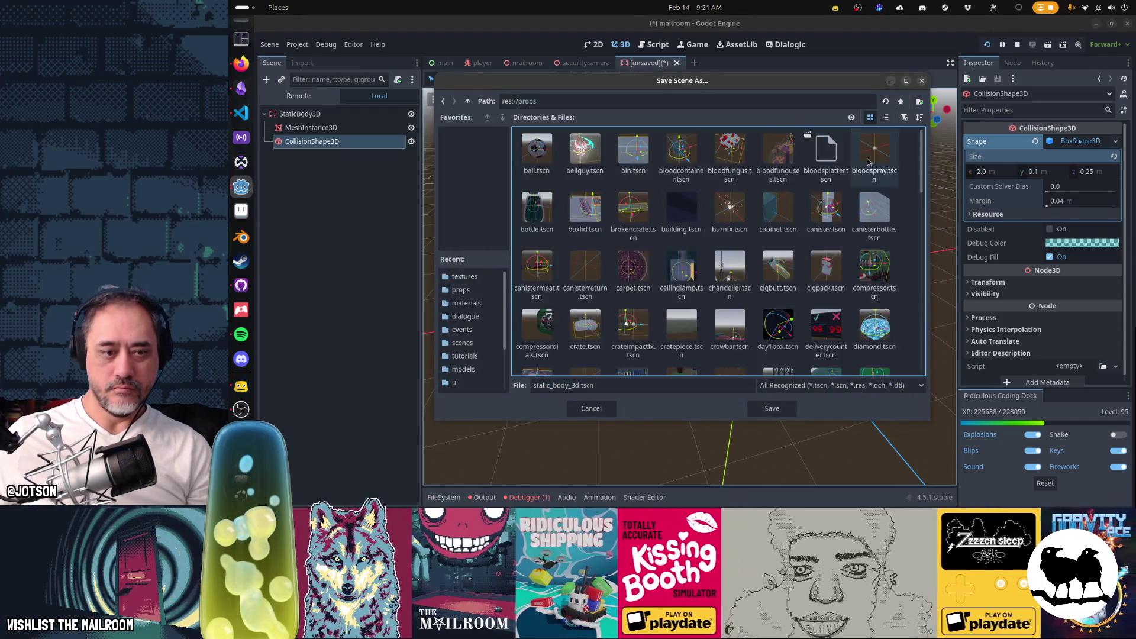
pyautogui.click(637, 387)
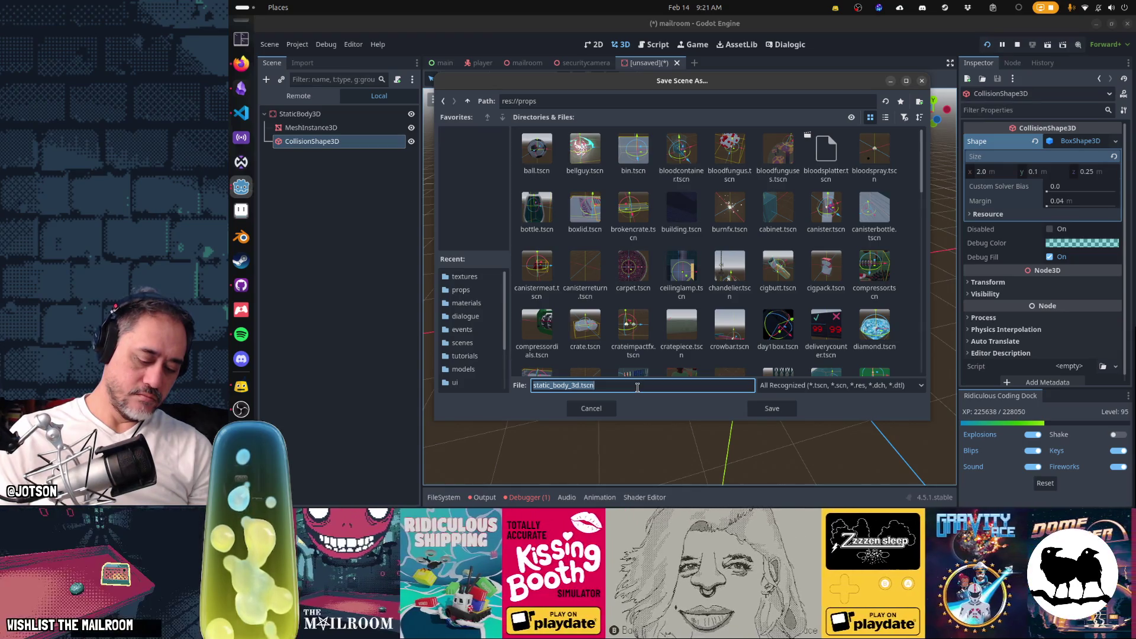
pyautogui.write('step.tsc')
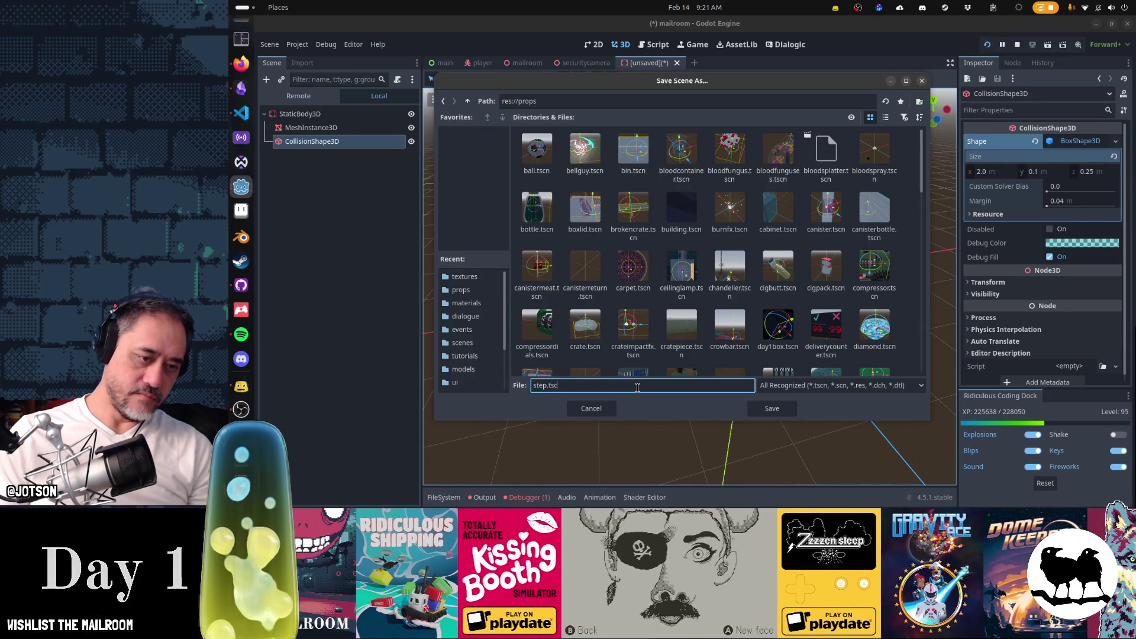
pyautogui.press('Return')
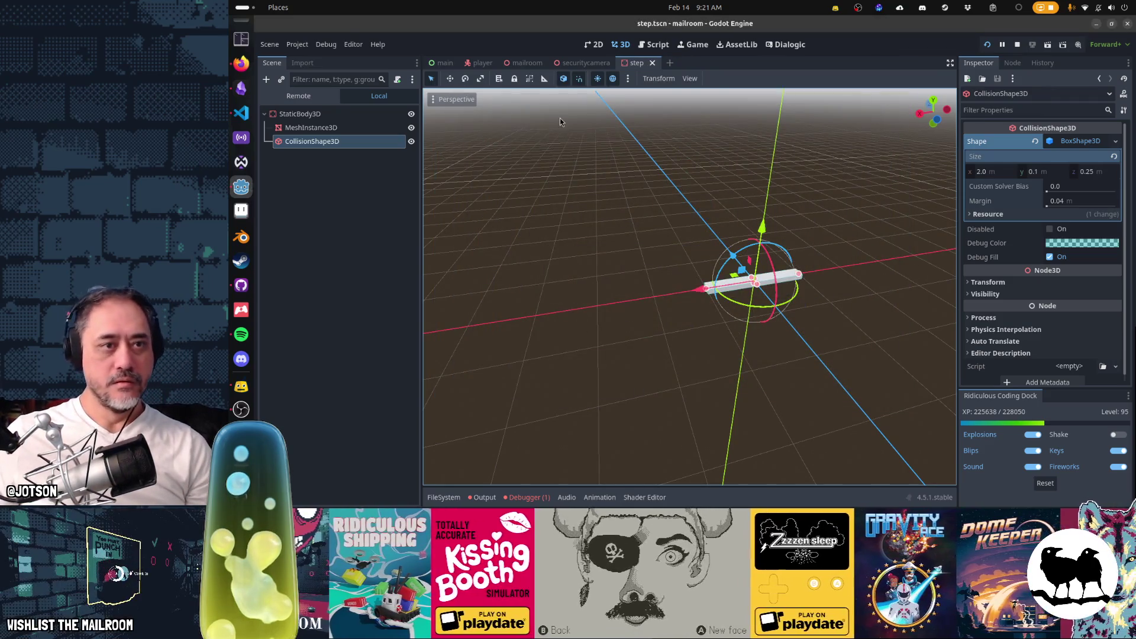
# Rename the root StaticBody3D node to step.
pyautogui.click(349, 117)
pyautogui.press('F2')
pyautogui.write('step')
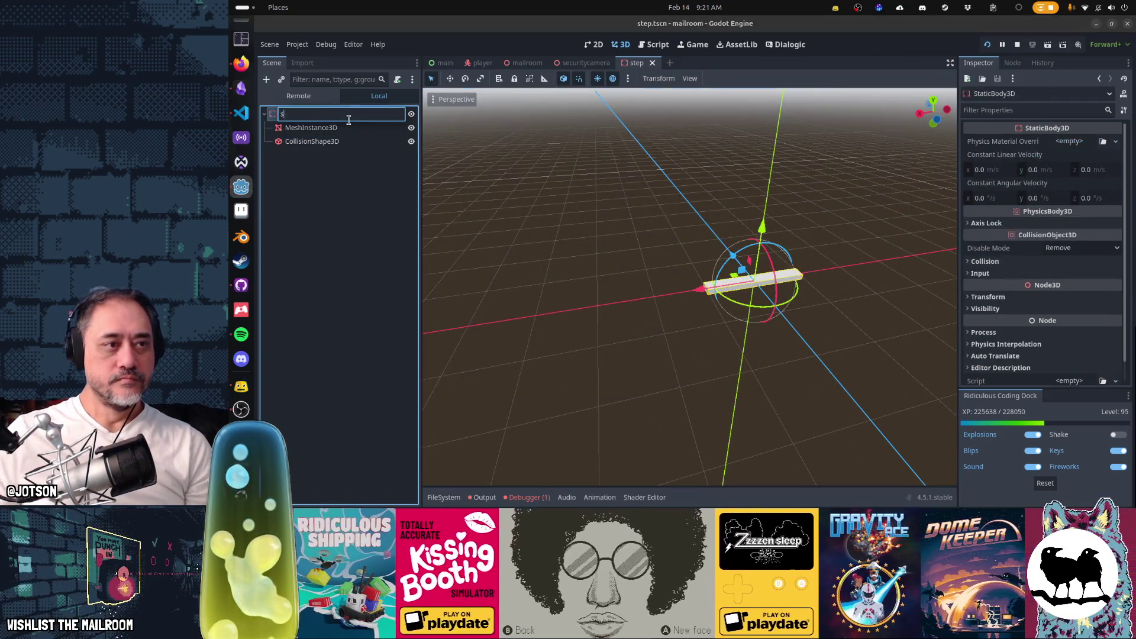
pyautogui.press('Return')
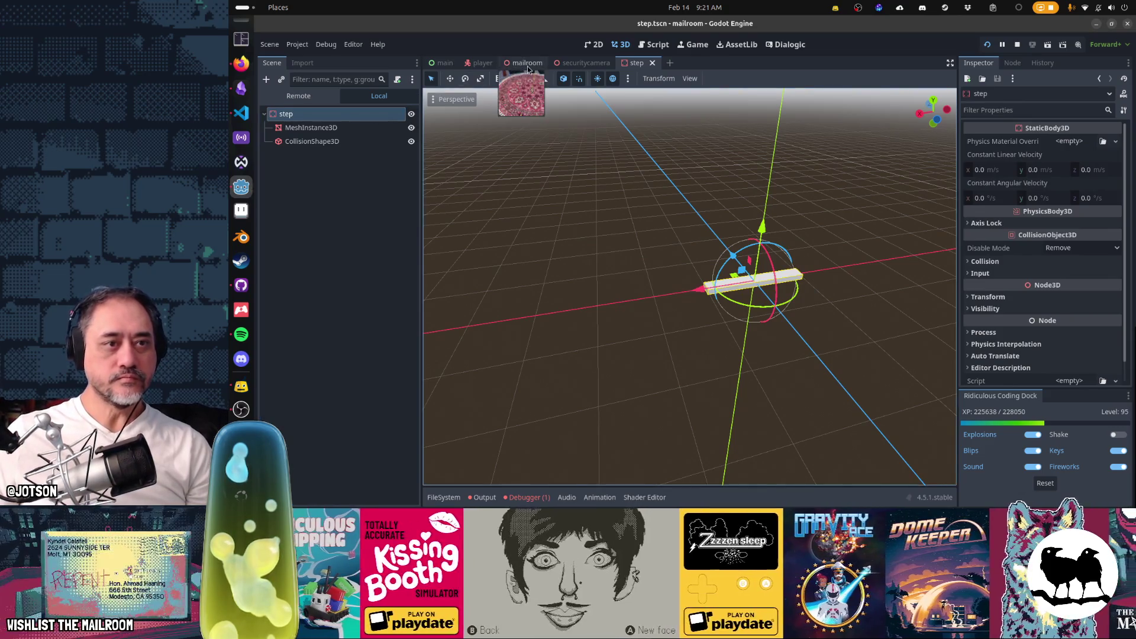
# Instance step.tscn into the mailroom scene via quick open, then delete the misplaced copy.
pyautogui.click(523, 63)
pyautogui.hotkey('ctrl', 'shift', 'a')
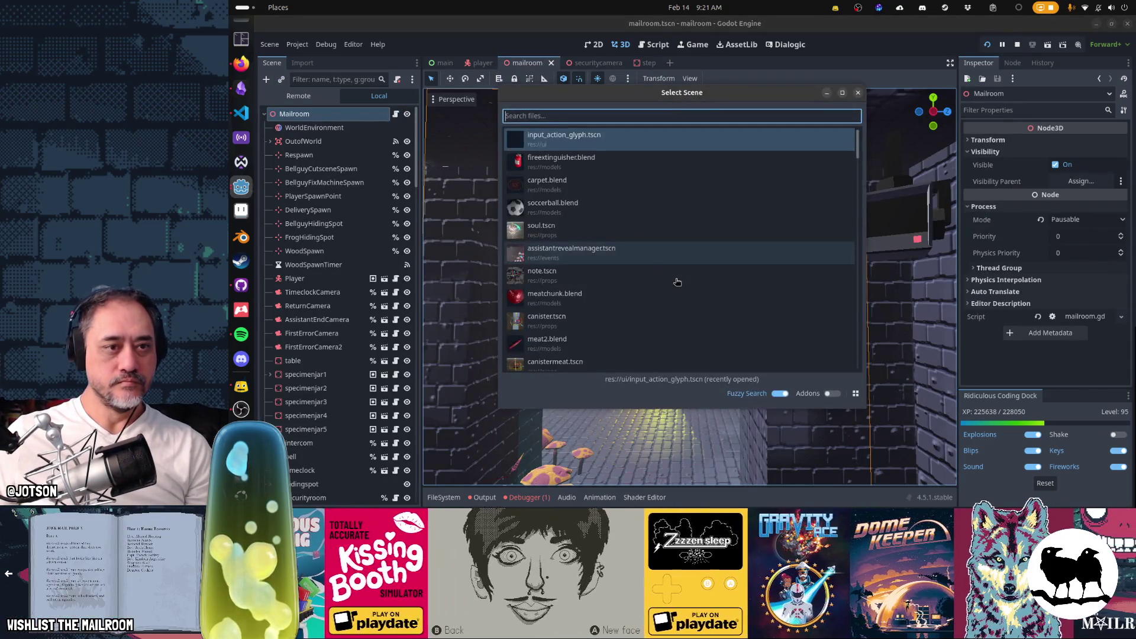
pyautogui.write('step')
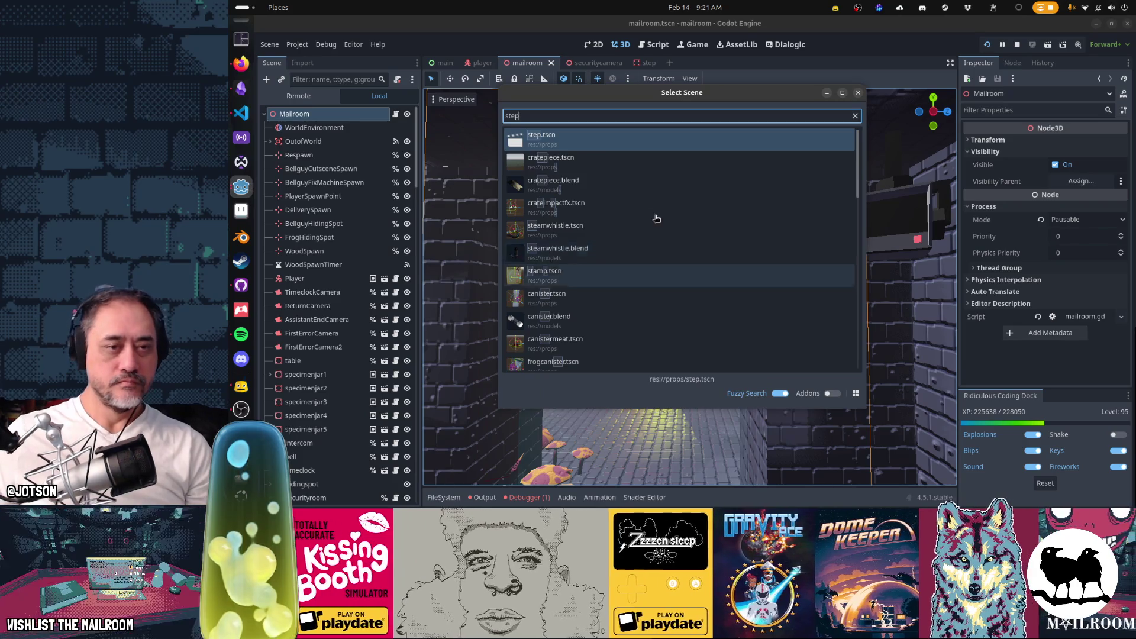
pyautogui.doubleClick(626, 142)
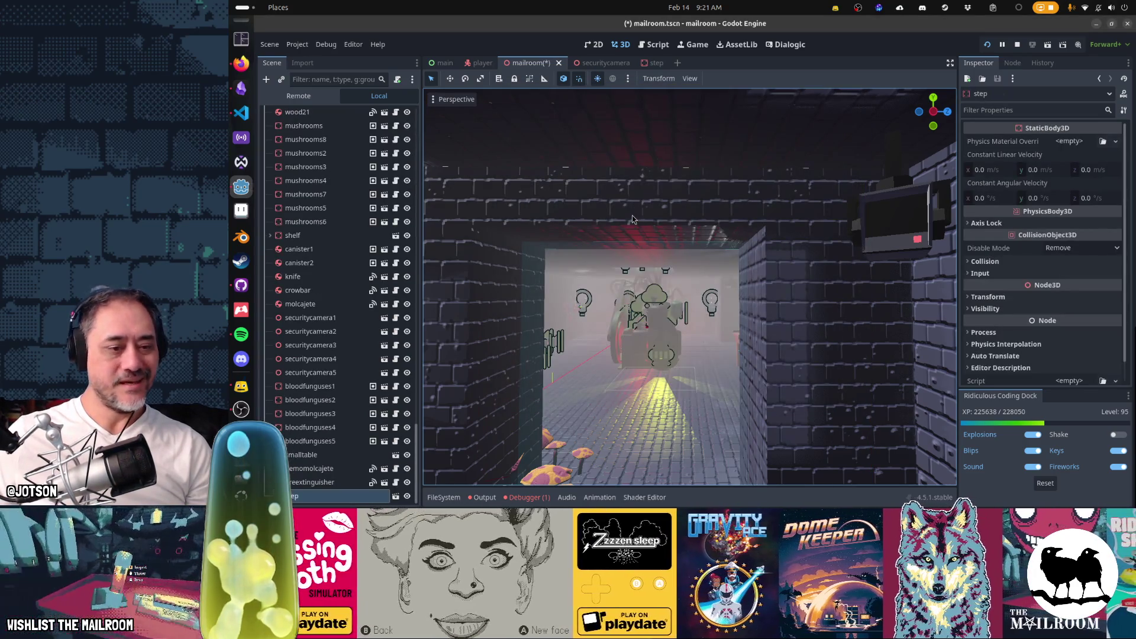
pyautogui.press('f')
pyautogui.scroll(-5, 727, 342)
pyautogui.press('Delete')
pyautogui.press('Return')
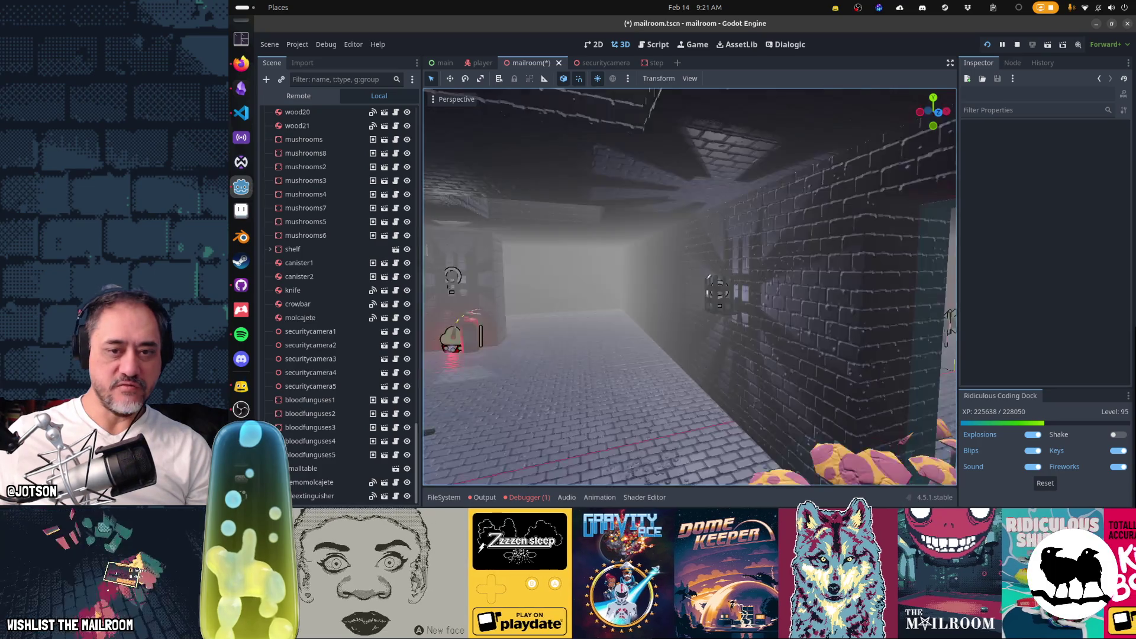
# Filter the FileSystem dock for step and drag step.tscn into the corridor view.
pyautogui.moveTo(690, 284); pyautogui.dragTo(626, 424)
pyautogui.click(443, 497)
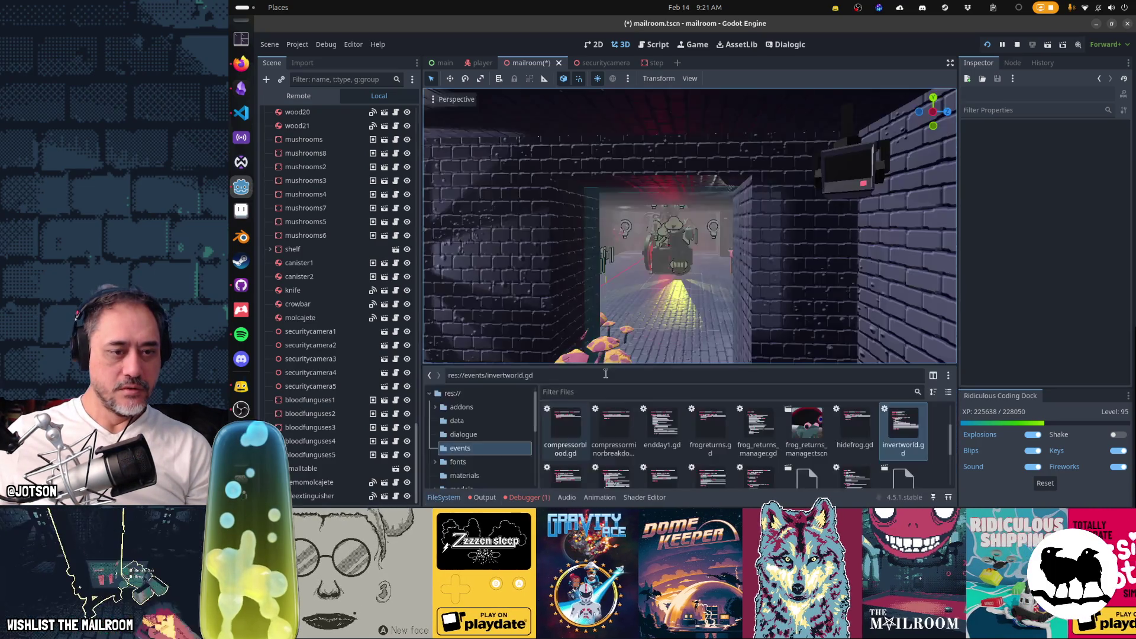
pyautogui.click(612, 392)
pyautogui.write('ste')
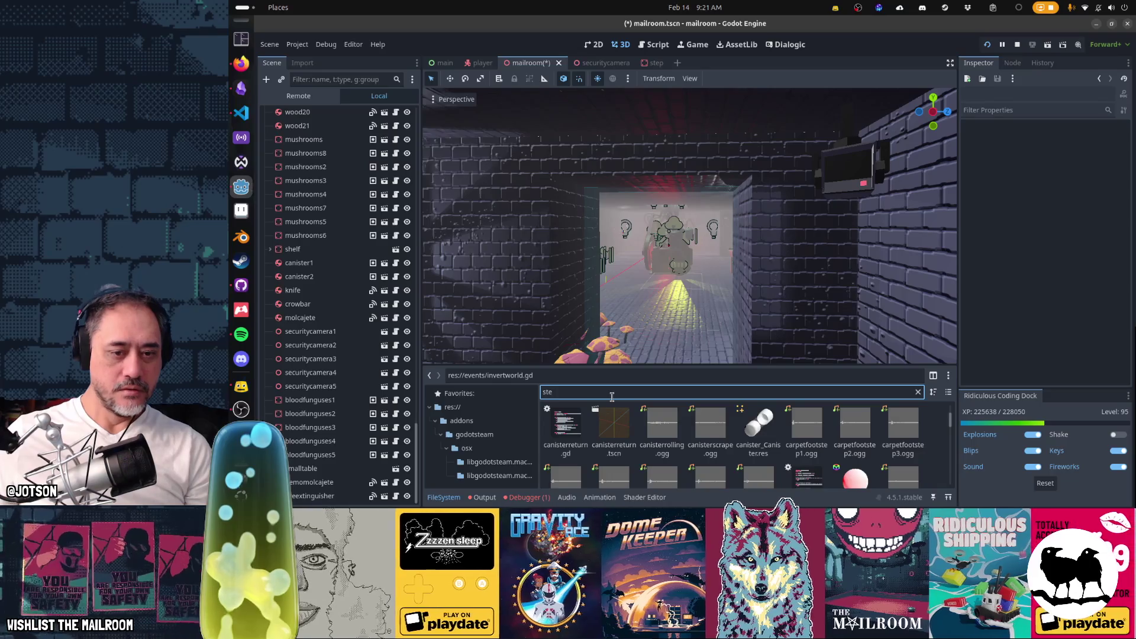
pyautogui.write('p')
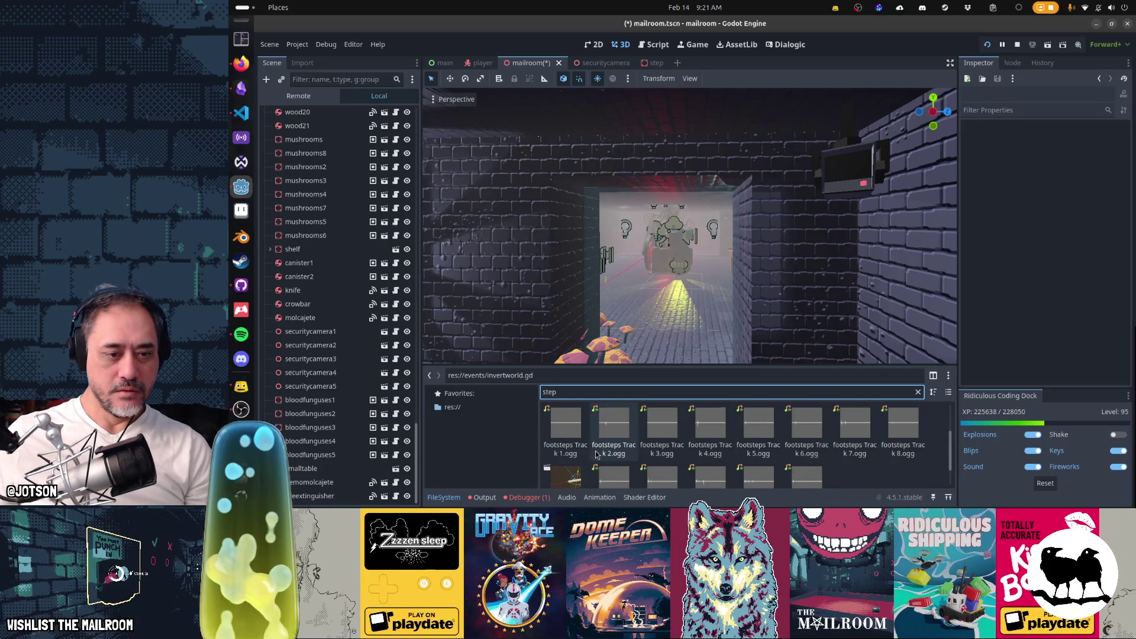
pyautogui.scroll(-1, 596, 454)
pyautogui.moveTo(565, 461); pyautogui.dragTo(683, 157)
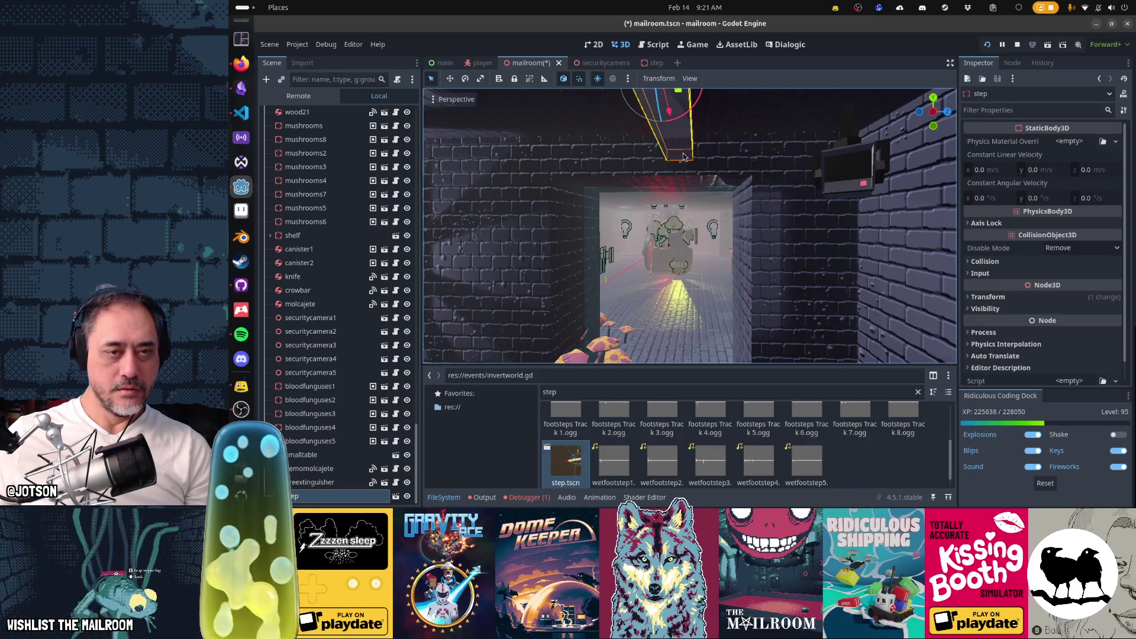
pyautogui.scroll(-4, 684, 155)
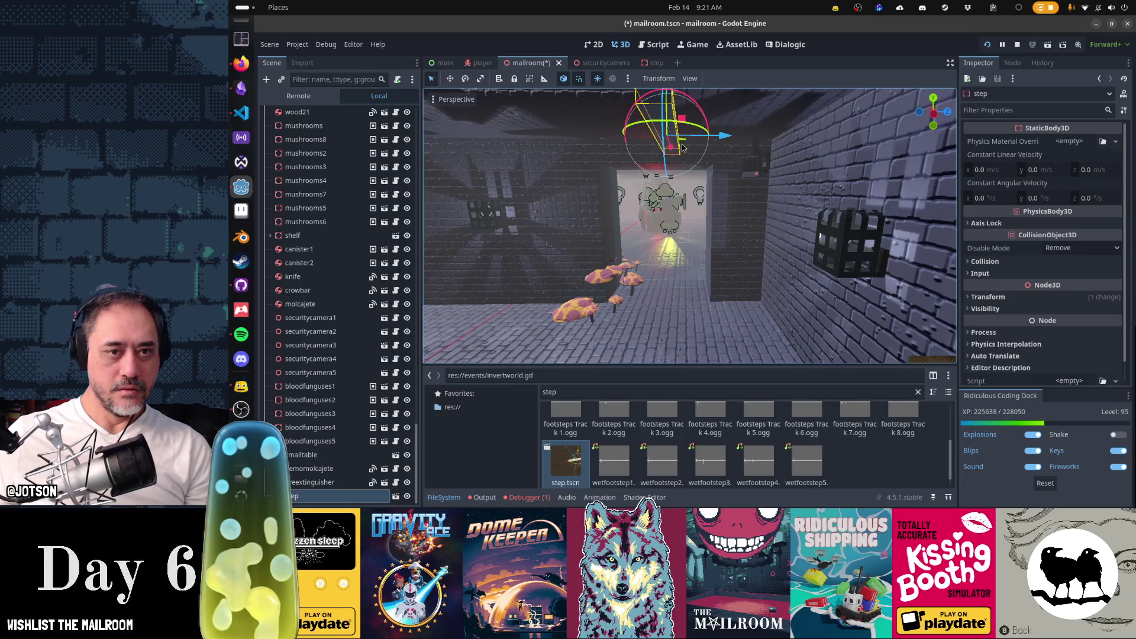
# Rotate the step beam about -15 degrees, slide it along the wall, and raise it above the doorway.
pyautogui.moveTo(691, 130)
pyautogui.mouseDown()
pyautogui.moveTo(702, 135)
pyautogui.moveTo(665, 126)
pyautogui.moveTo(656, 146)
pyautogui.moveTo(603, 148)
pyautogui.mouseUp()
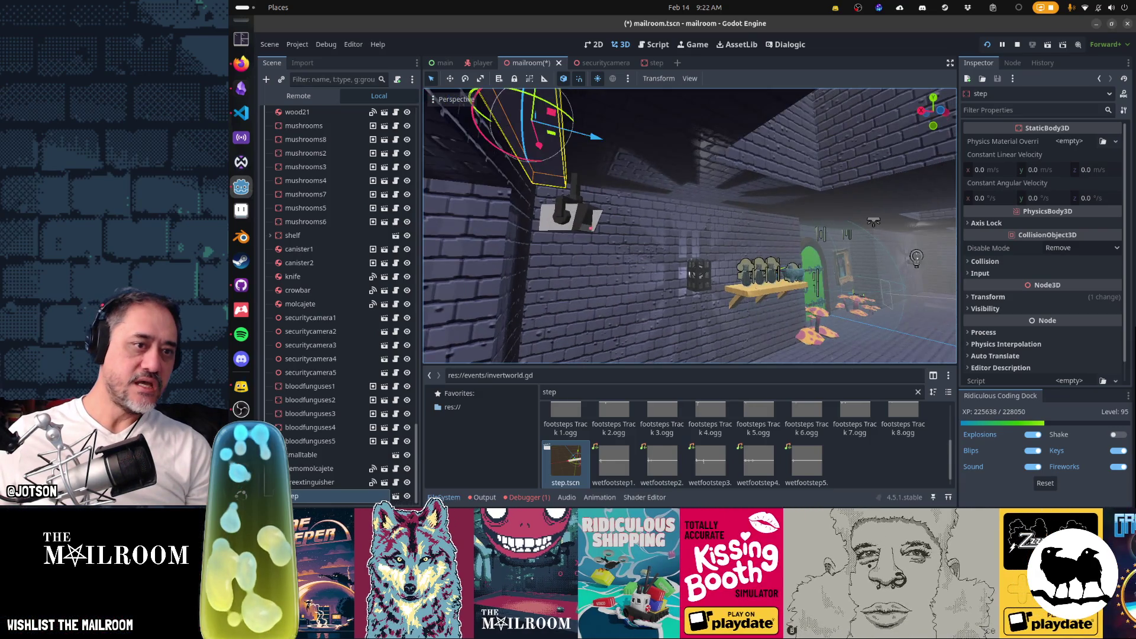
pyautogui.press('w')
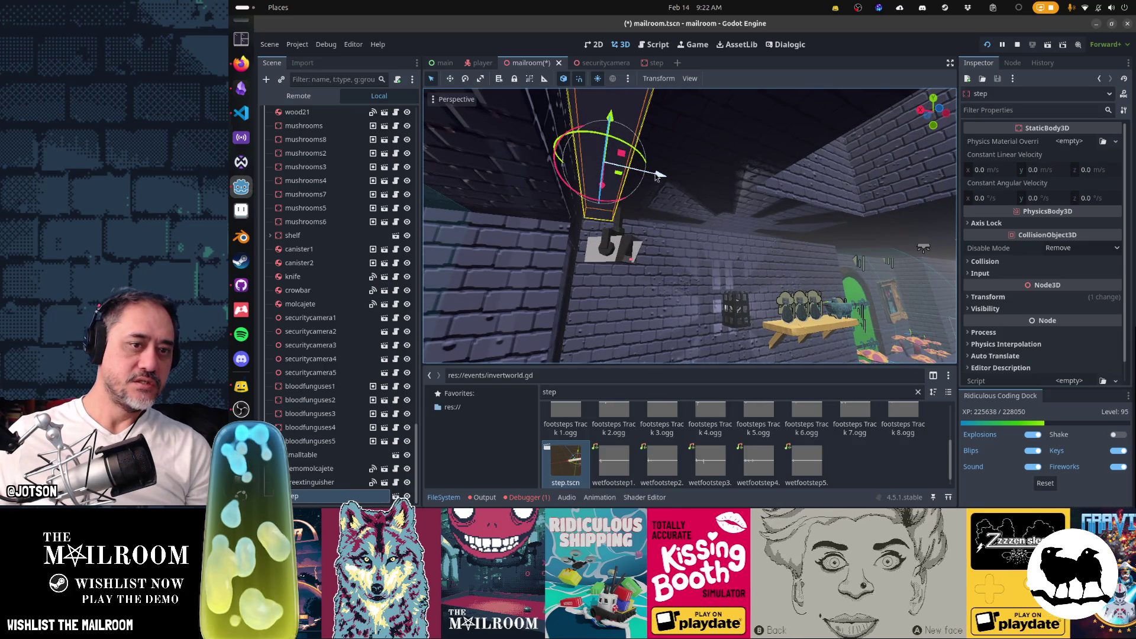
pyautogui.press('w')
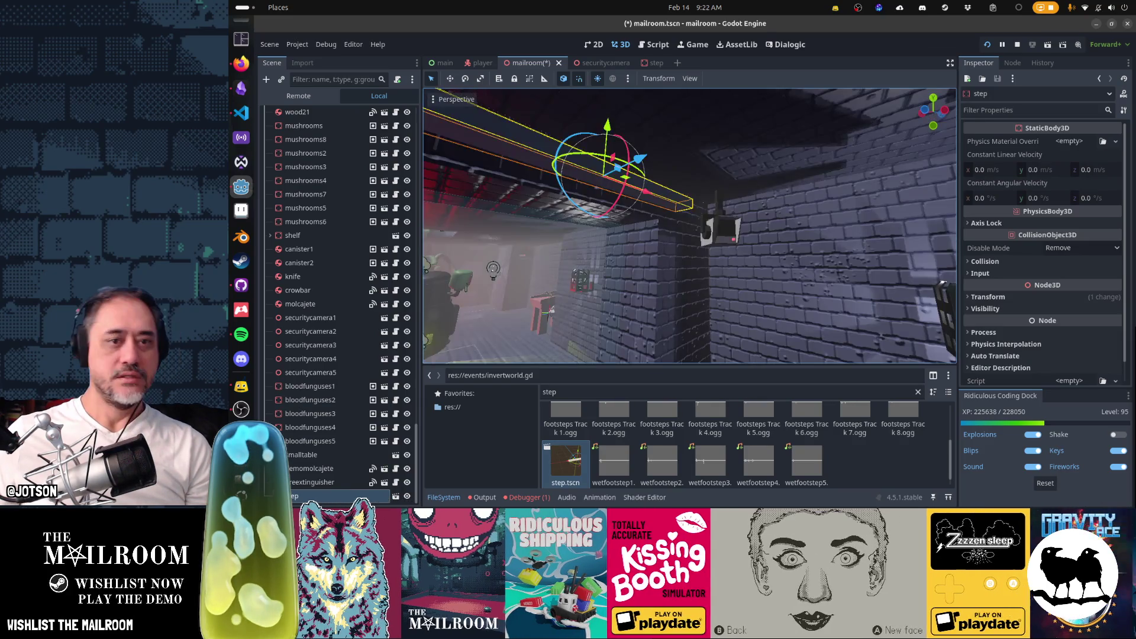
pyautogui.press('w')
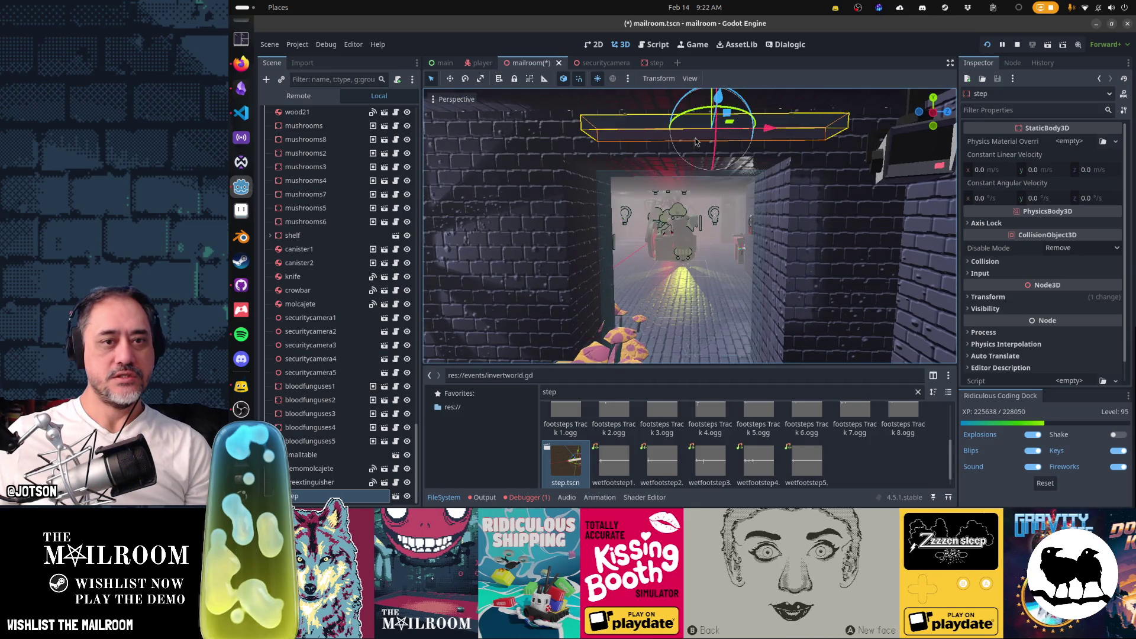
pyautogui.moveTo(695, 142); pyautogui.dragTo(727, 141)
pyautogui.press('w')
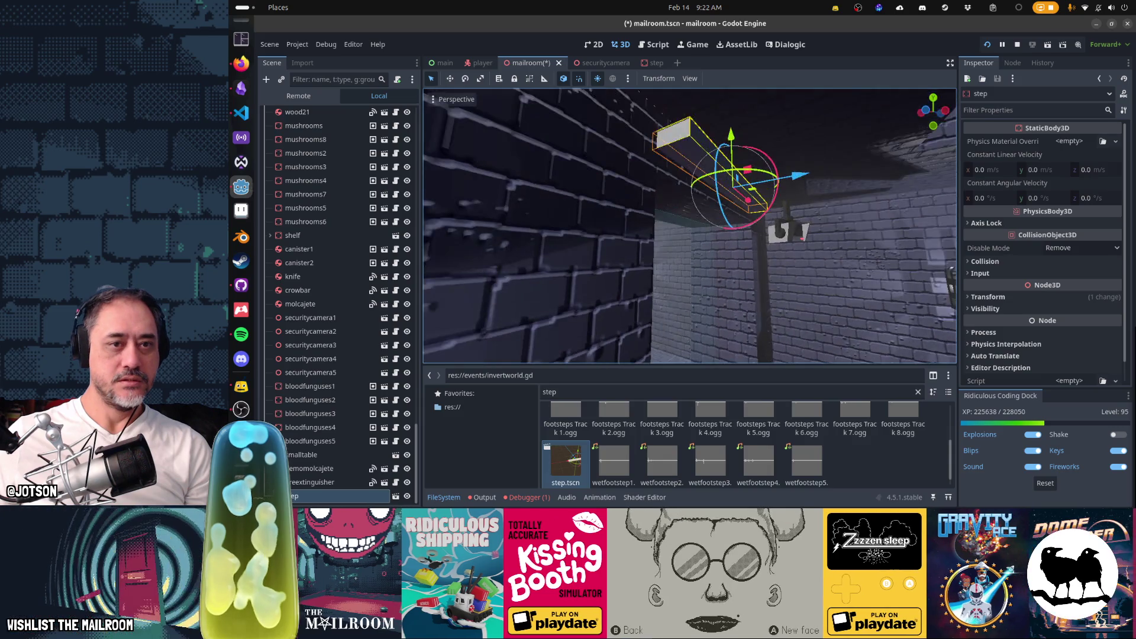
pyautogui.moveTo(693, 146)
pyautogui.mouseDown()
pyautogui.moveTo(693, 121)
pyautogui.moveTo(659, 232)
pyautogui.moveTo(654, 163)
pyautogui.moveTo(651, 192)
pyautogui.moveTo(627, 195)
pyautogui.moveTo(695, 156)
pyautogui.moveTo(710, 187)
pyautogui.mouseUp()
# Duplicate the beam into step2 and step3, offsetting the copies along the X axis.
pyautogui.hotkey('ctrl', 'd')
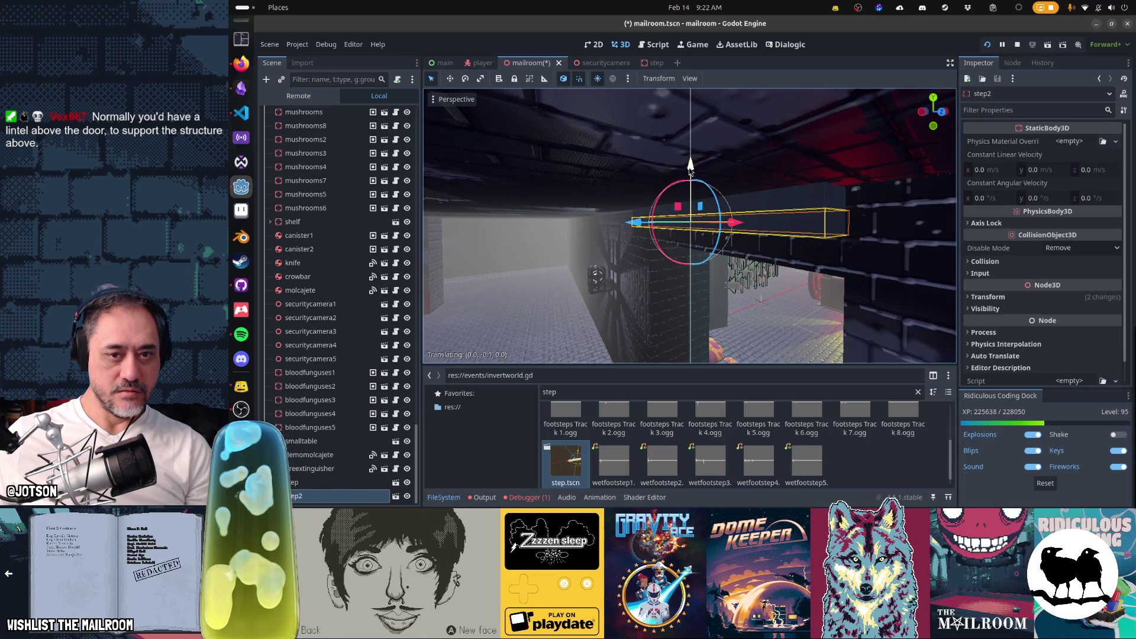
pyautogui.click(660, 219)
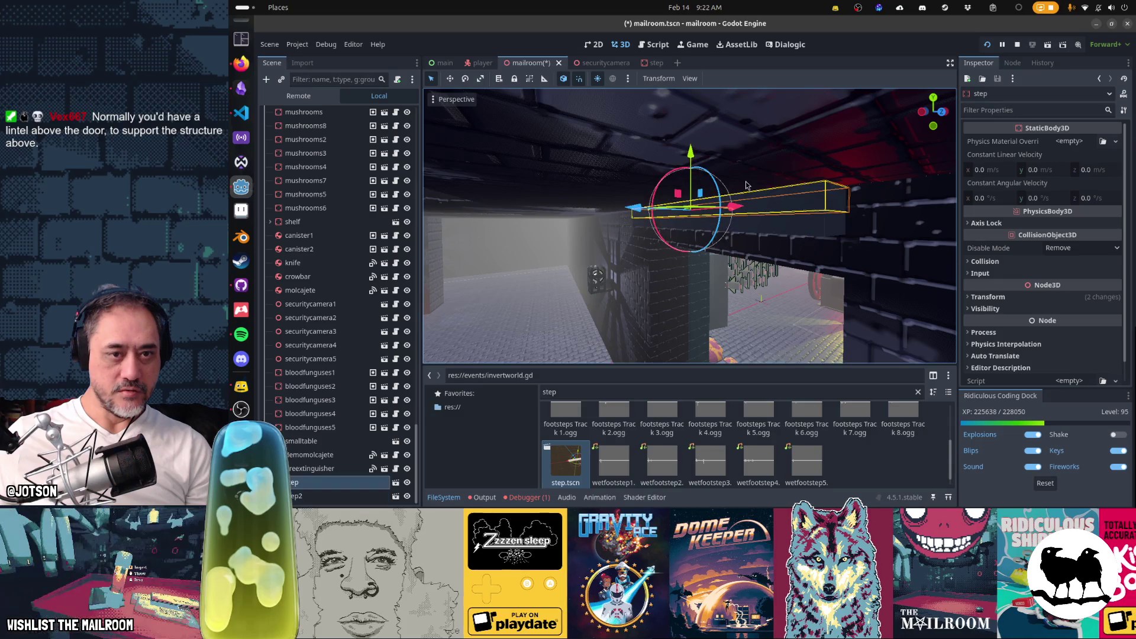
pyautogui.press('g')
pyautogui.press('x')
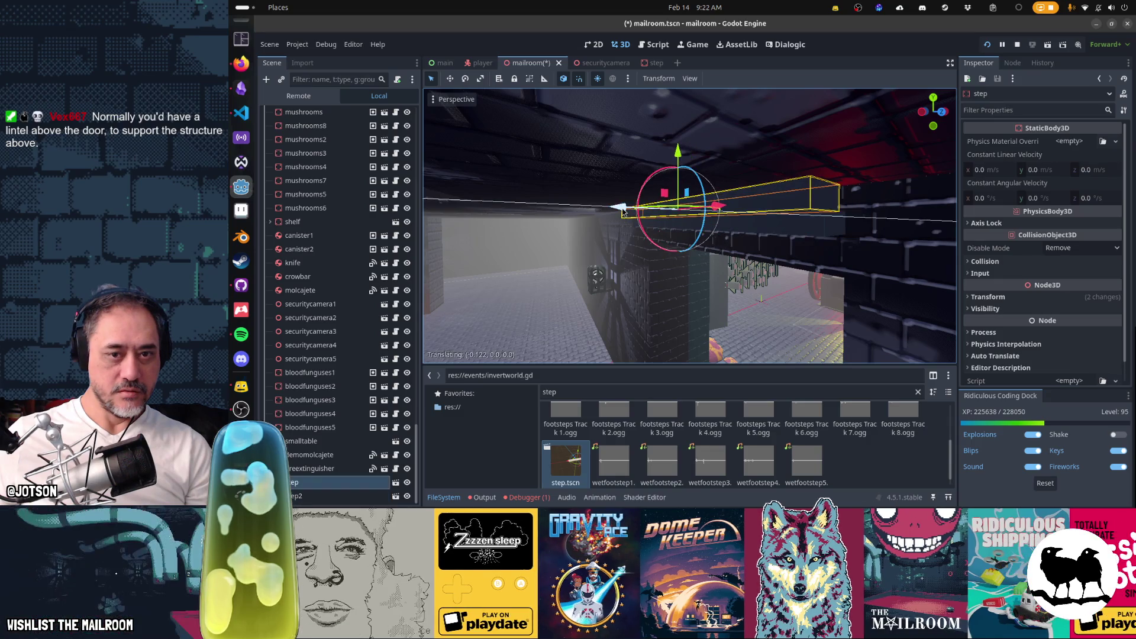
pyautogui.hotkey('ctrl', 'd')
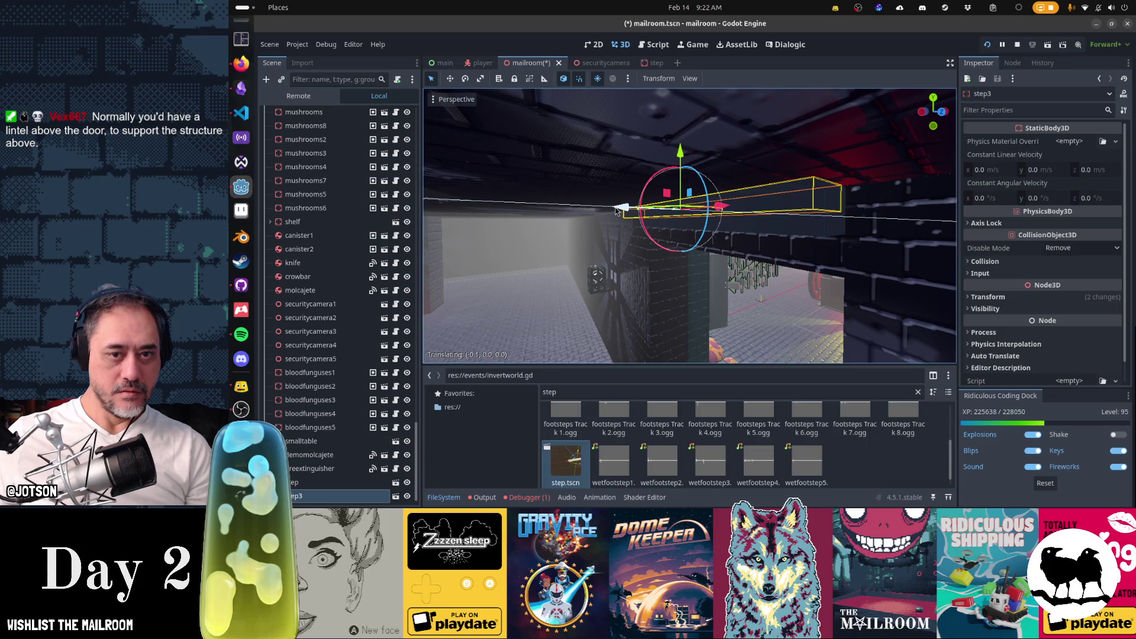
pyautogui.click(580, 221)
pyautogui.moveTo(580, 221)
pyautogui.mouseDown()
pyautogui.moveTo(604, 207)
pyautogui.moveTo(651, 261)
pyautogui.mouseUp()
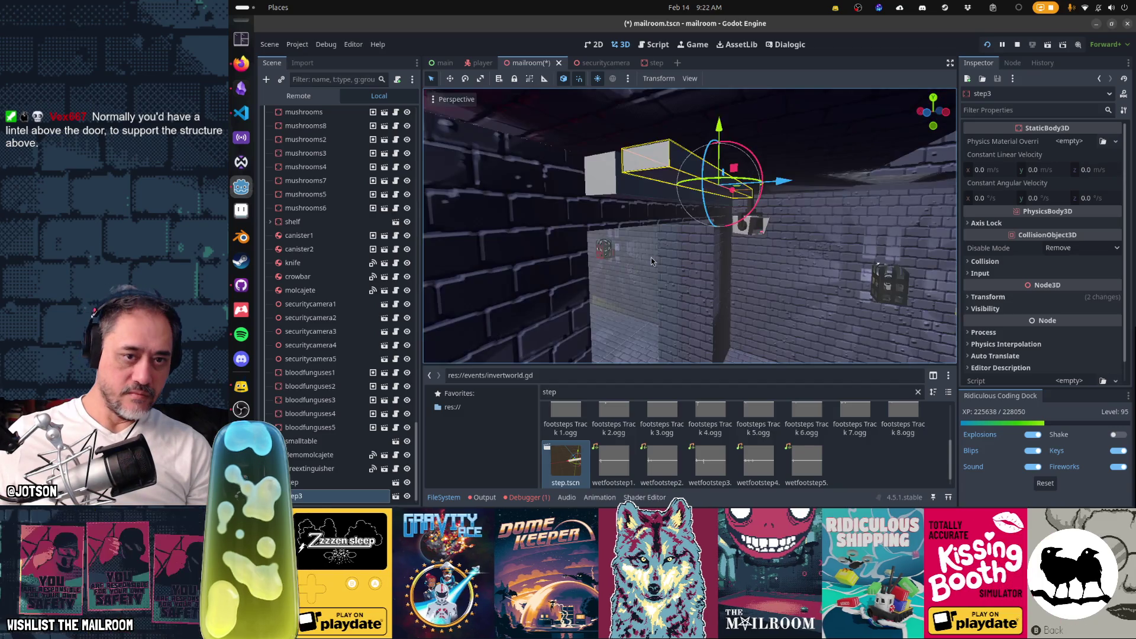
pyautogui.moveTo(782, 180); pyautogui.dragTo(778, 187)
pyautogui.moveTo(801, 273)
pyautogui.mouseDown()
pyautogui.moveTo(770, 258)
pyautogui.moveTo(800, 278)
pyautogui.mouseUp()
# Save the mailroom scene and launch the game with F5.
pyautogui.hotkey('ctrl', 's')
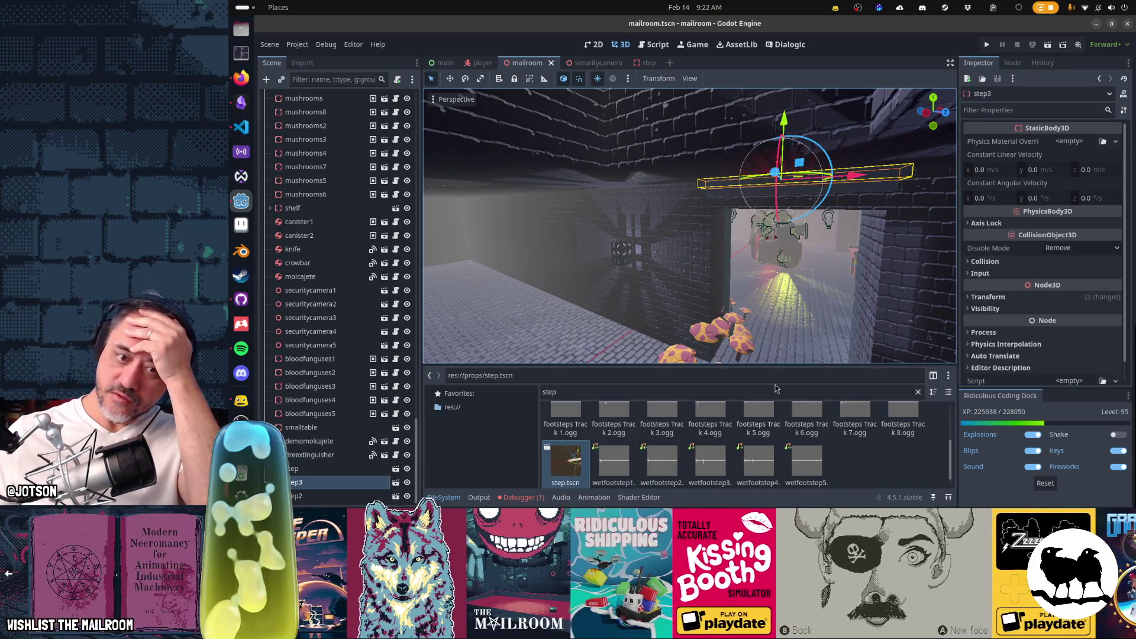
pyautogui.click(562, 388)
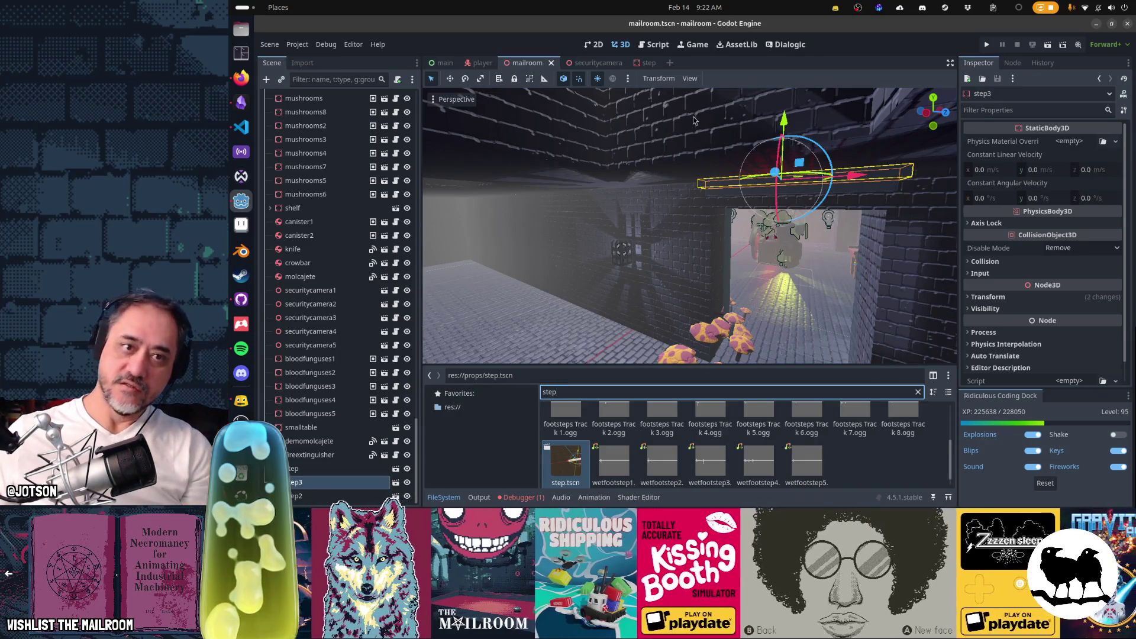
pyautogui.press('F5')
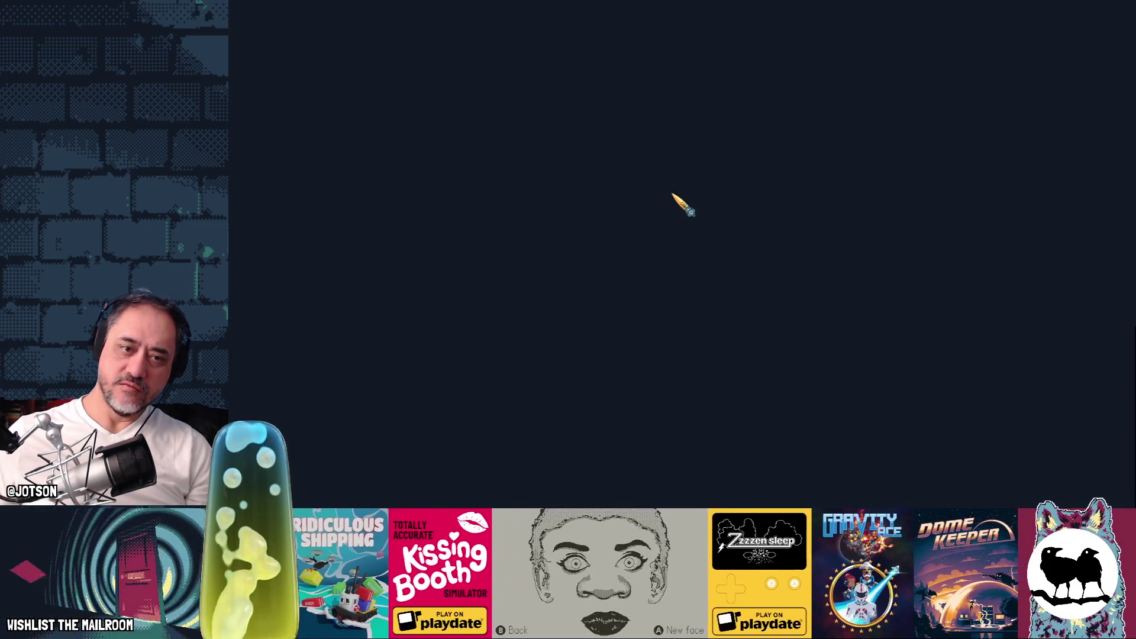
# Play-test the level with the developer console open, then quit back to the step scene.
pyautogui.press('Return')
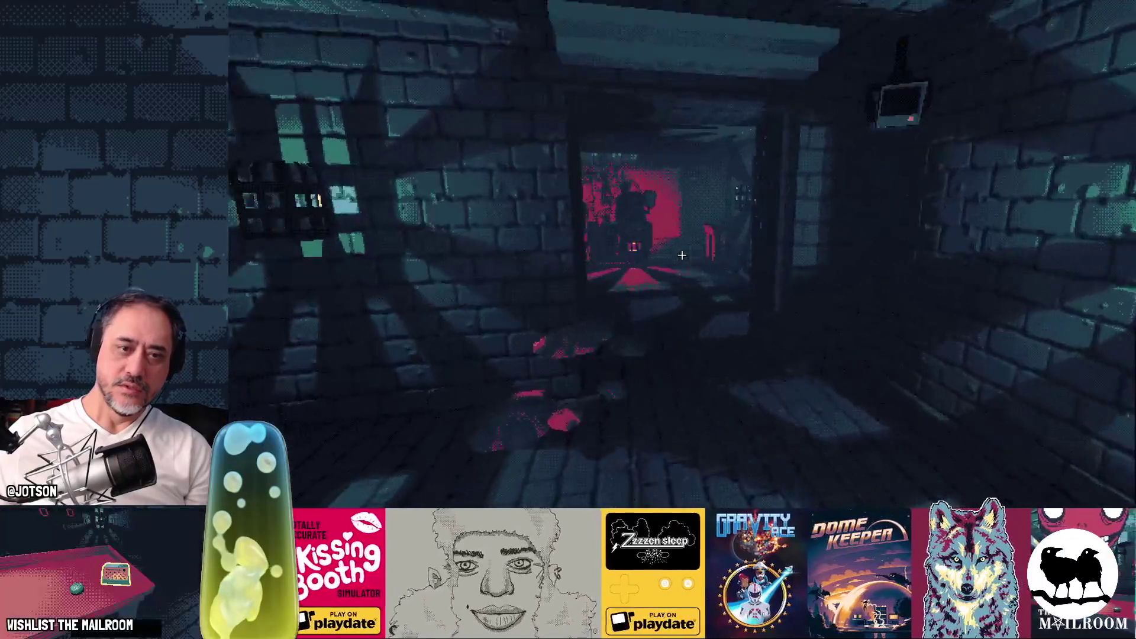
pyautogui.press('`')
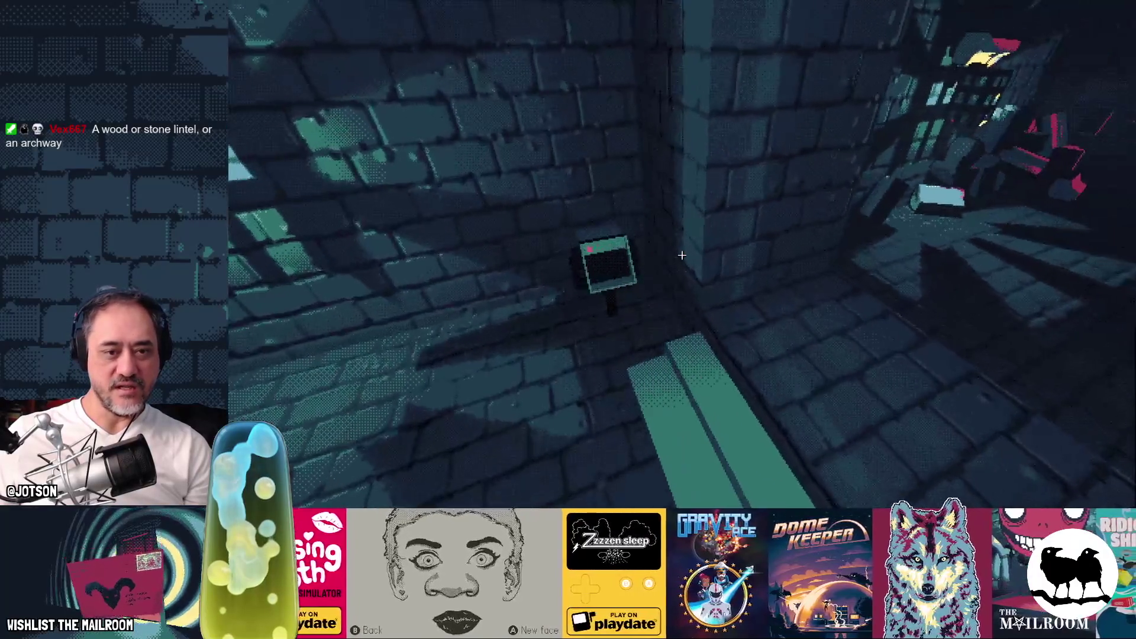
pyautogui.press('F8')
pyautogui.click(634, 64)
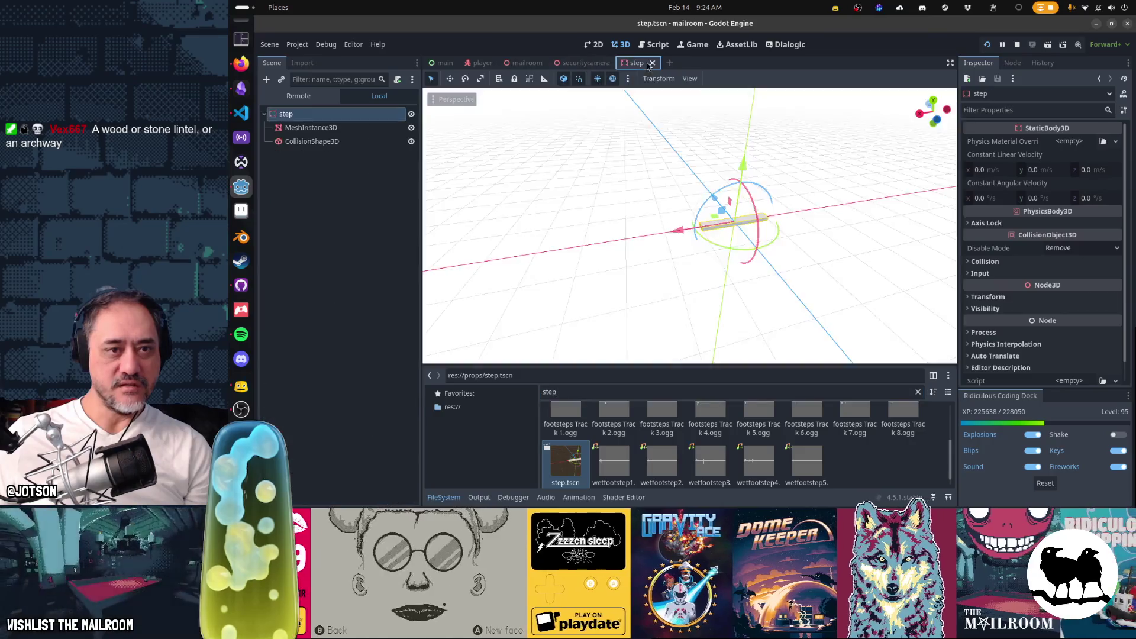
# Set the step's collision box height to 0.05, save step.tscn, and run the project.
pyautogui.scroll(2, 671, 222)
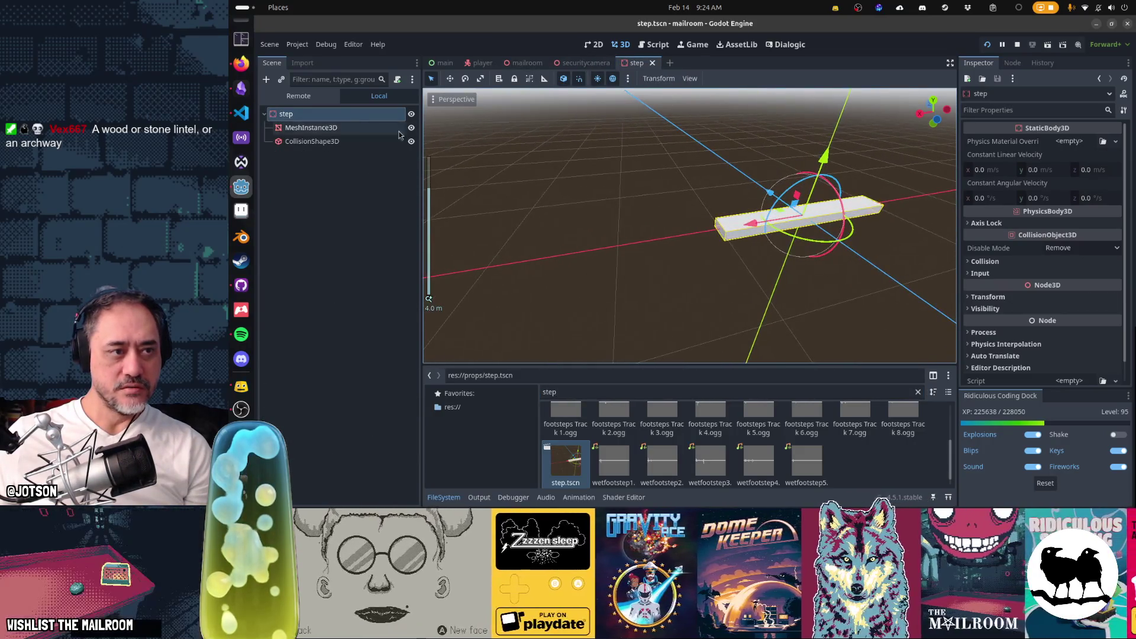
pyautogui.click(330, 141)
pyautogui.click(1049, 173)
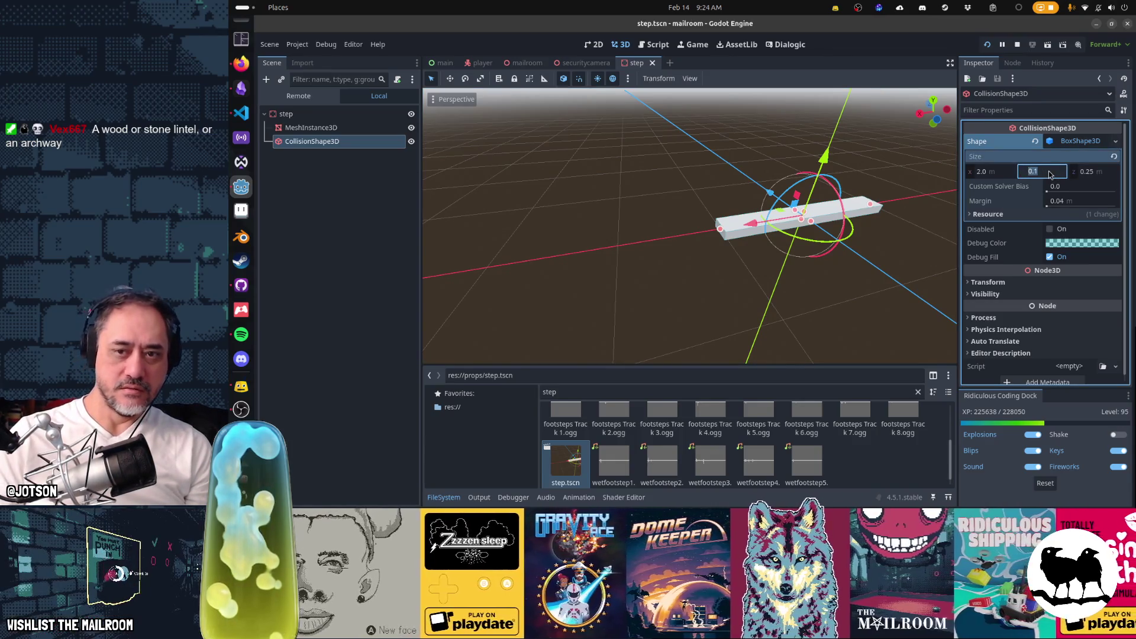
pyautogui.hotkey('ctrl', 's')
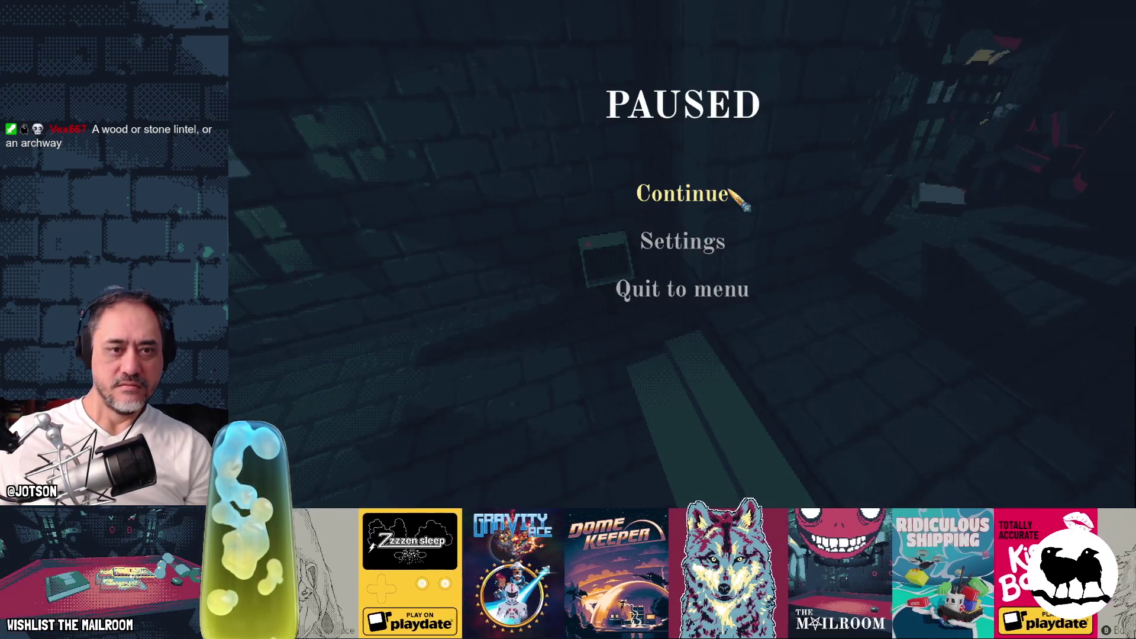
pyautogui.click(736, 193)
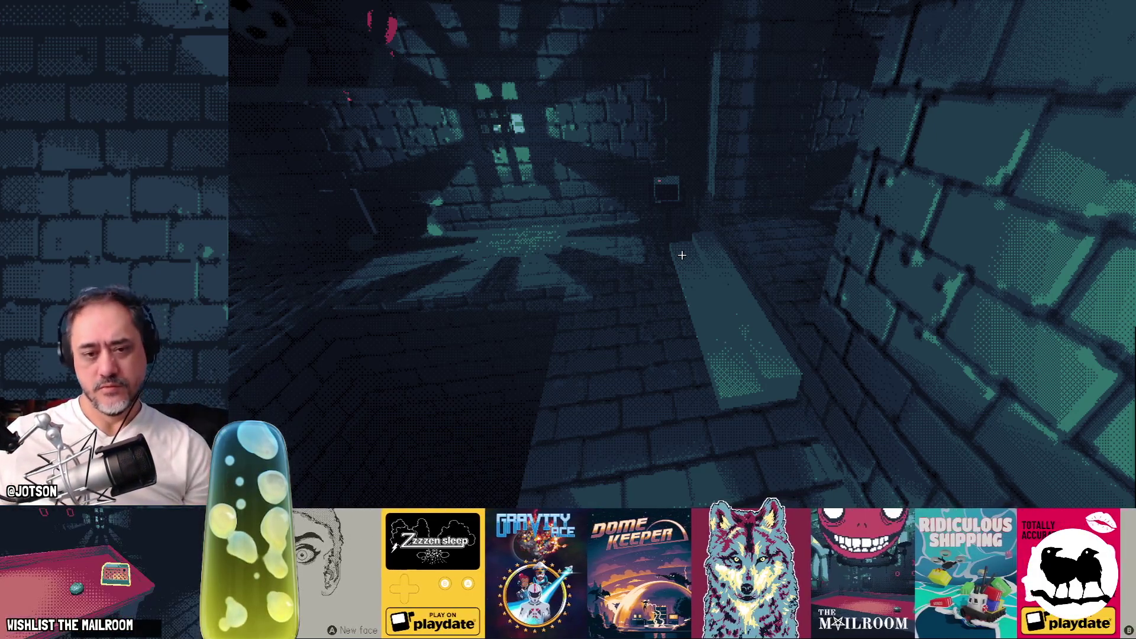
# Leave the running game and return to the editor.
pyautogui.hotkey('alt', 'Tab')
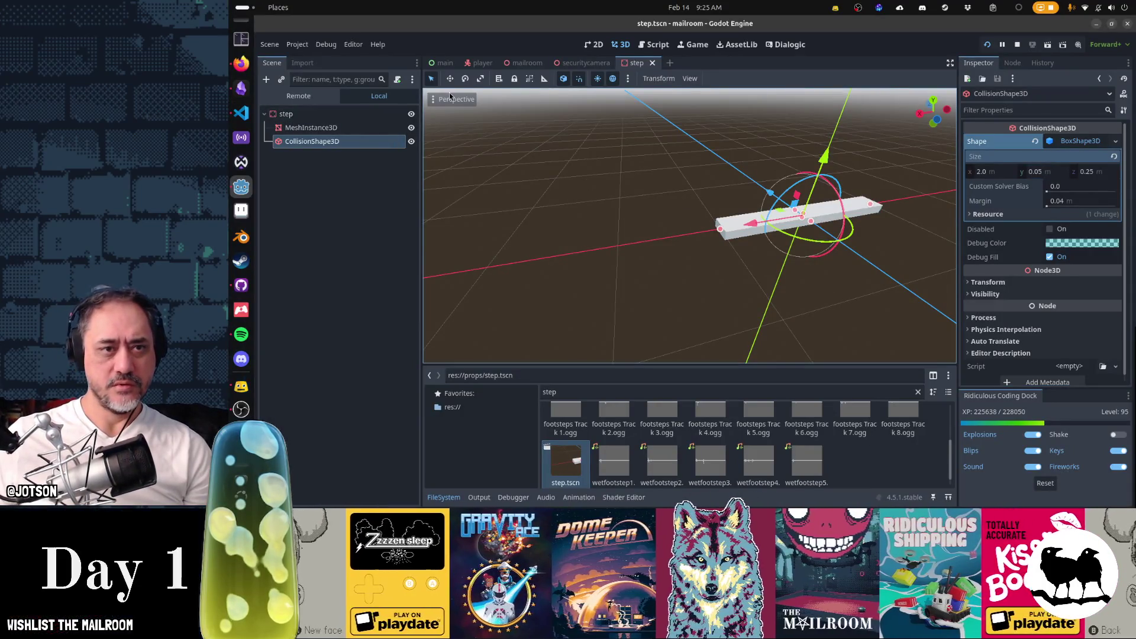
# Delete the step2 and step3 copies from the mailroom scene and save it.
pyautogui.click(524, 63)
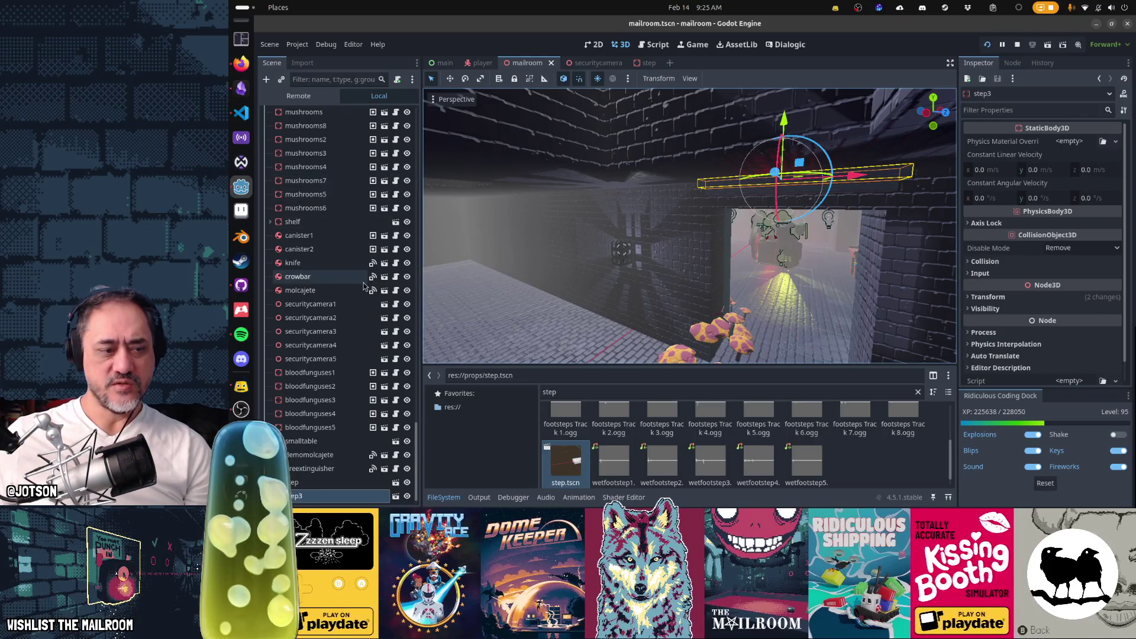
pyautogui.scroll(-1, 322, 479)
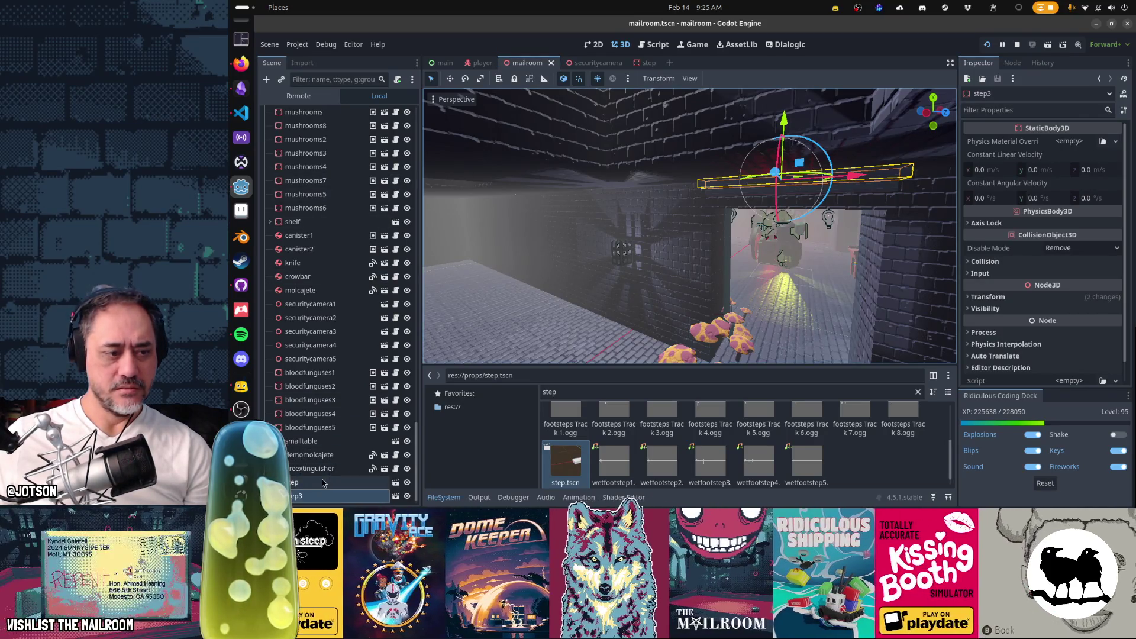
pyautogui.press('Delete')
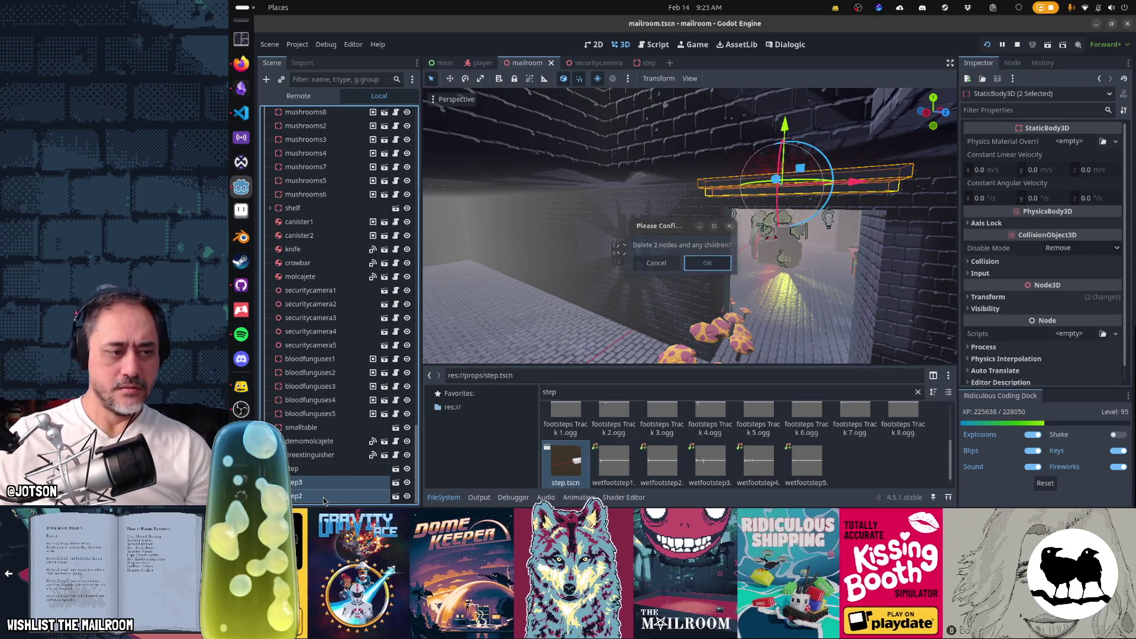
pyautogui.press('Return')
pyautogui.hotkey('ctrl', 's')
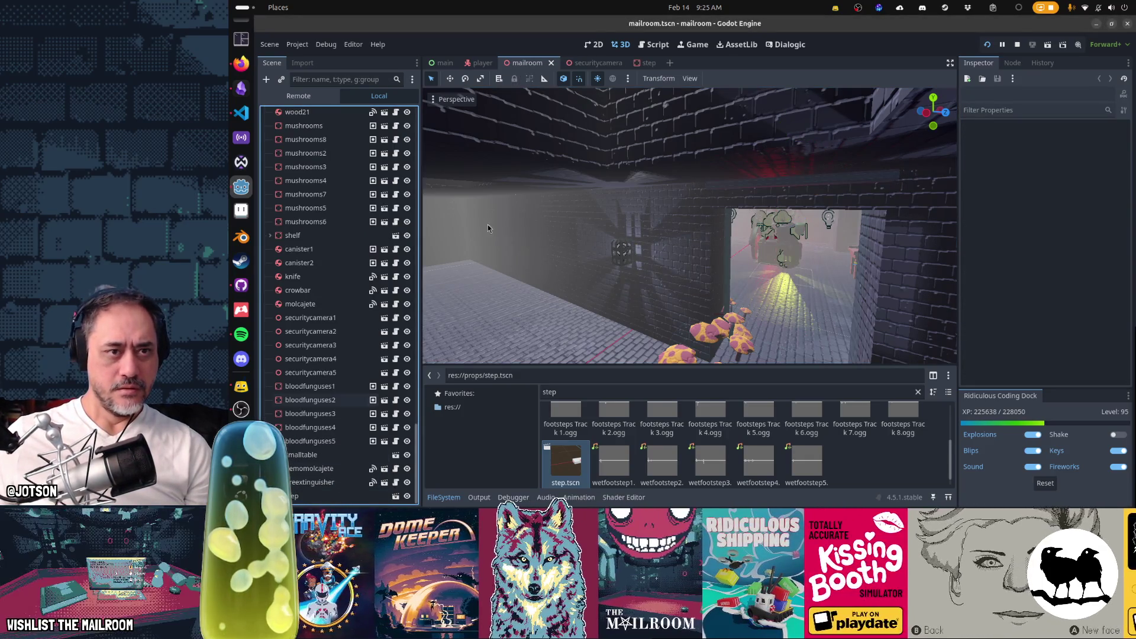
pyautogui.click(650, 64)
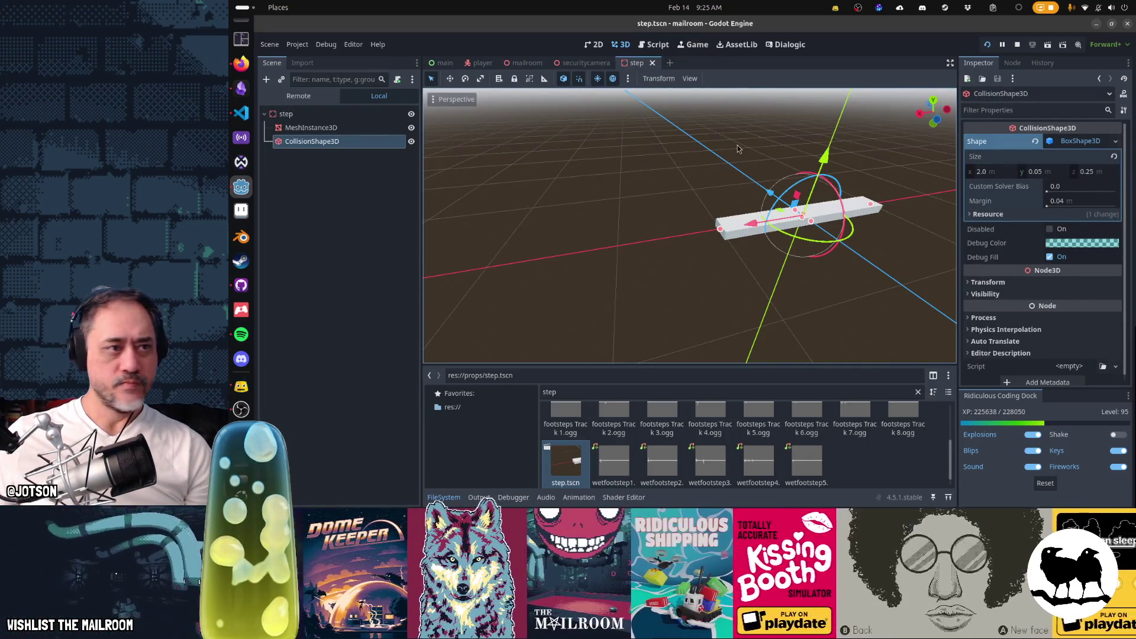
# Keep the collision shape a box, sized 0.1 m tall and 0.5 m deep, and save.
pyautogui.click(1116, 142)
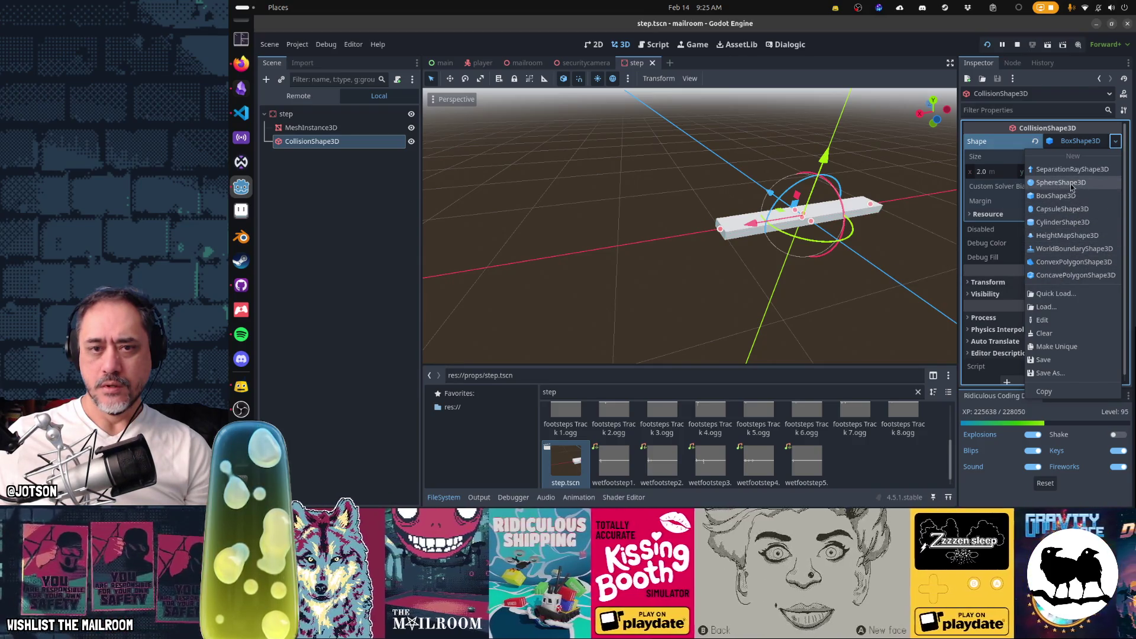
pyautogui.click(1027, 157)
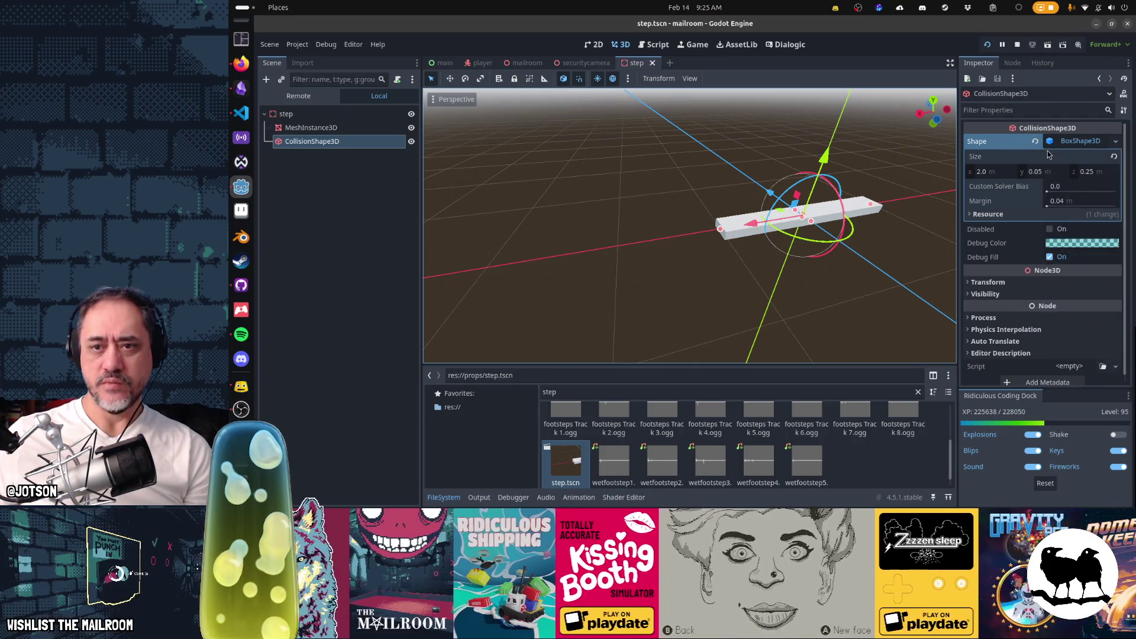
pyautogui.click(1040, 173)
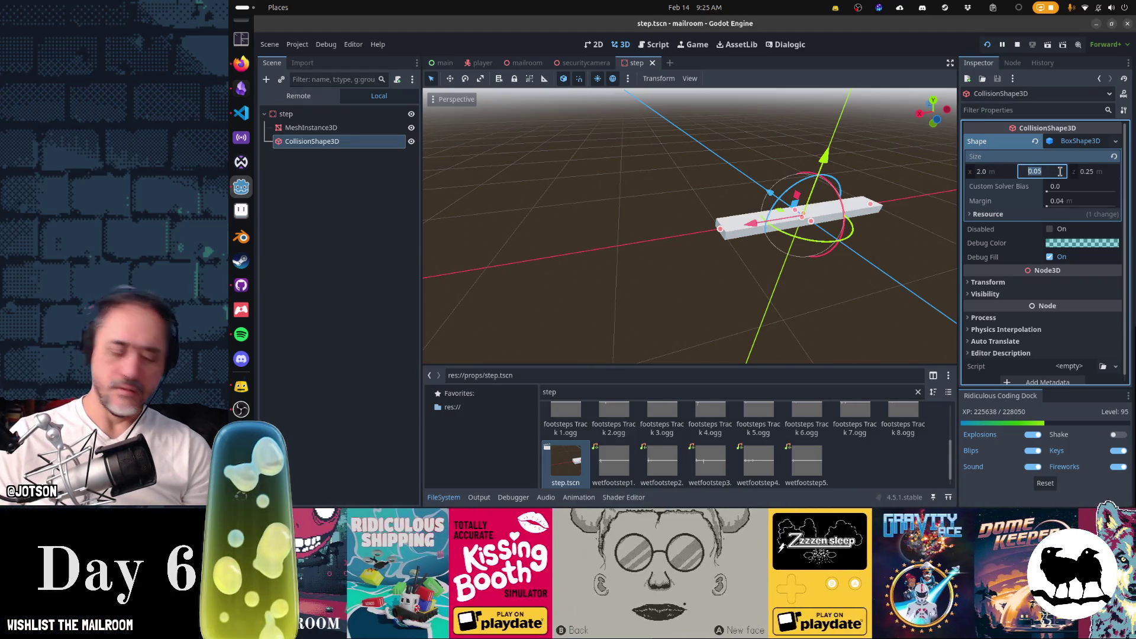
pyautogui.write('.25')
pyautogui.press('Tab')
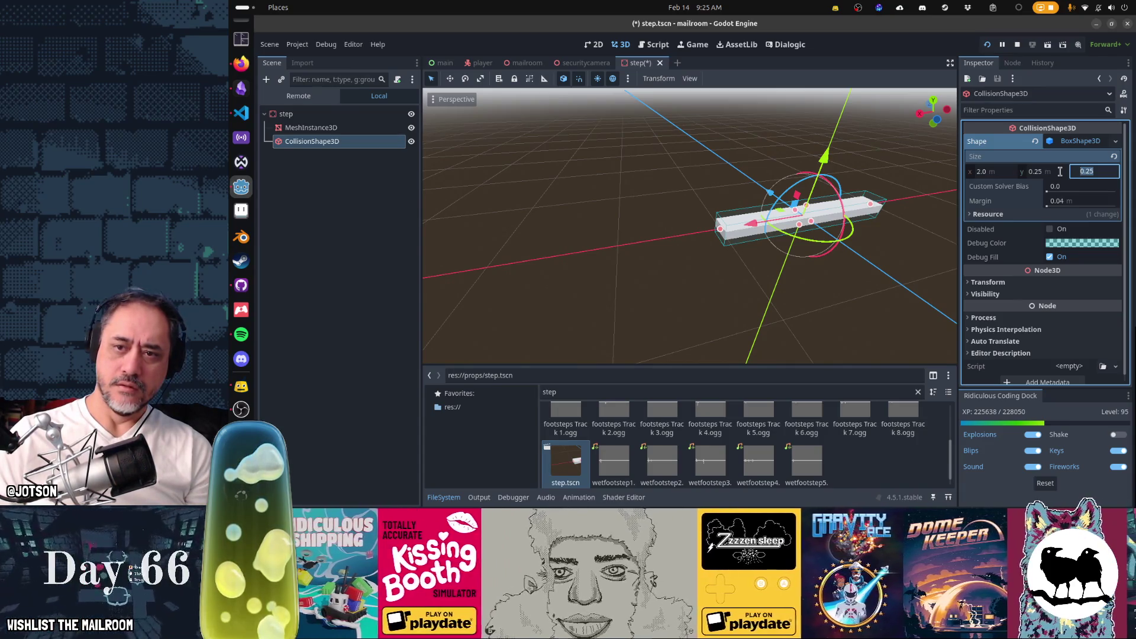
pyautogui.moveTo(745, 280); pyautogui.dragTo(768, 276)
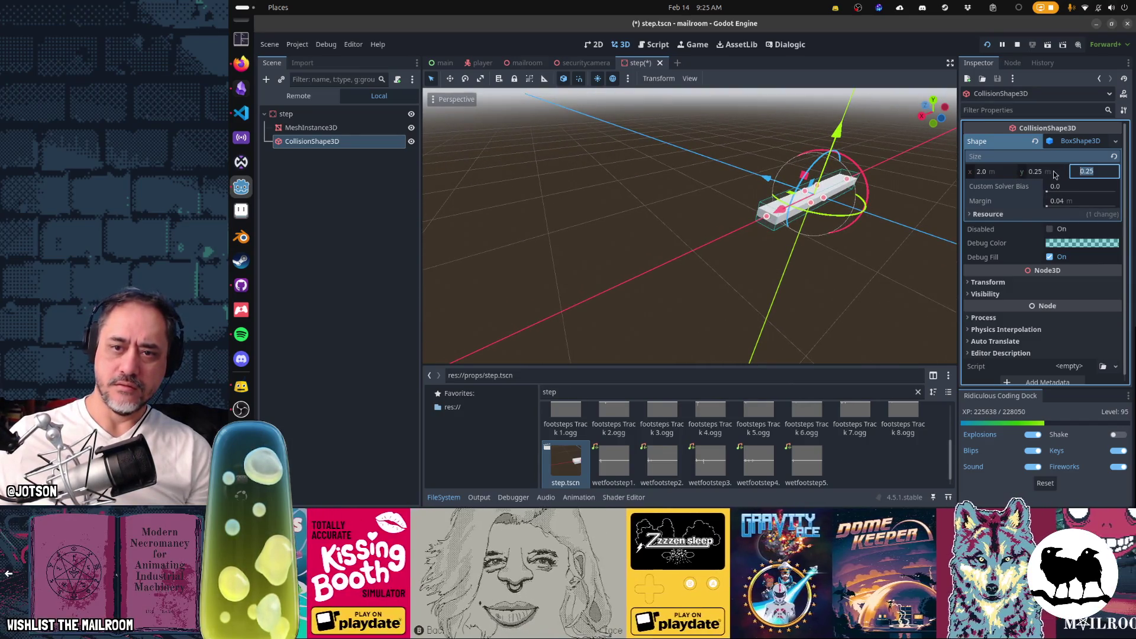
pyautogui.click(1054, 172)
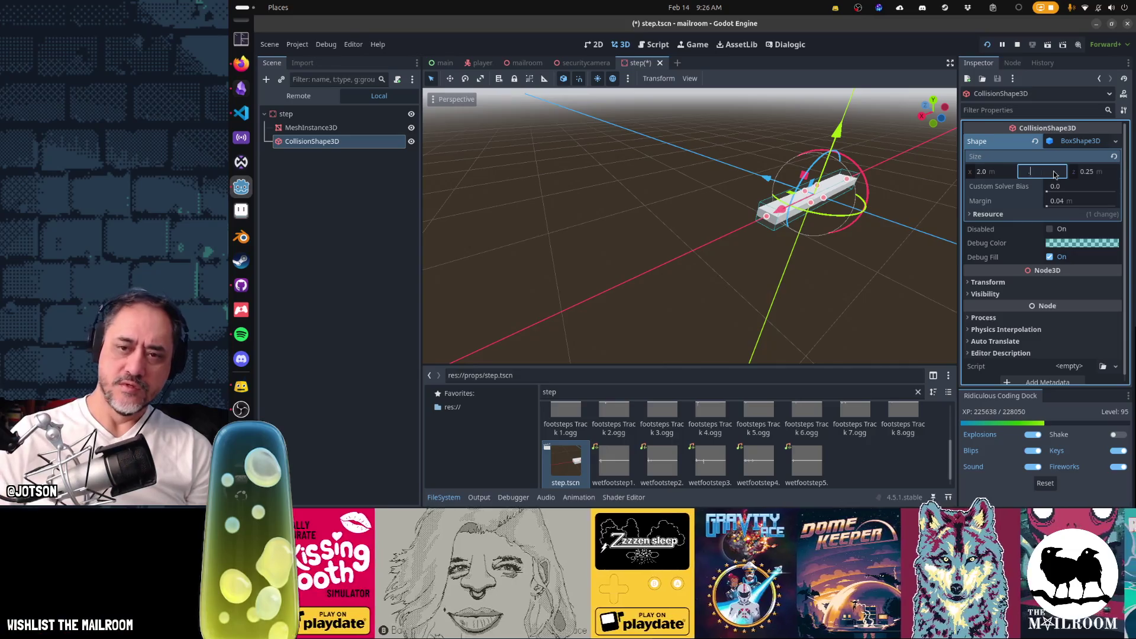
pyautogui.write('0.1')
pyautogui.press('Tab')
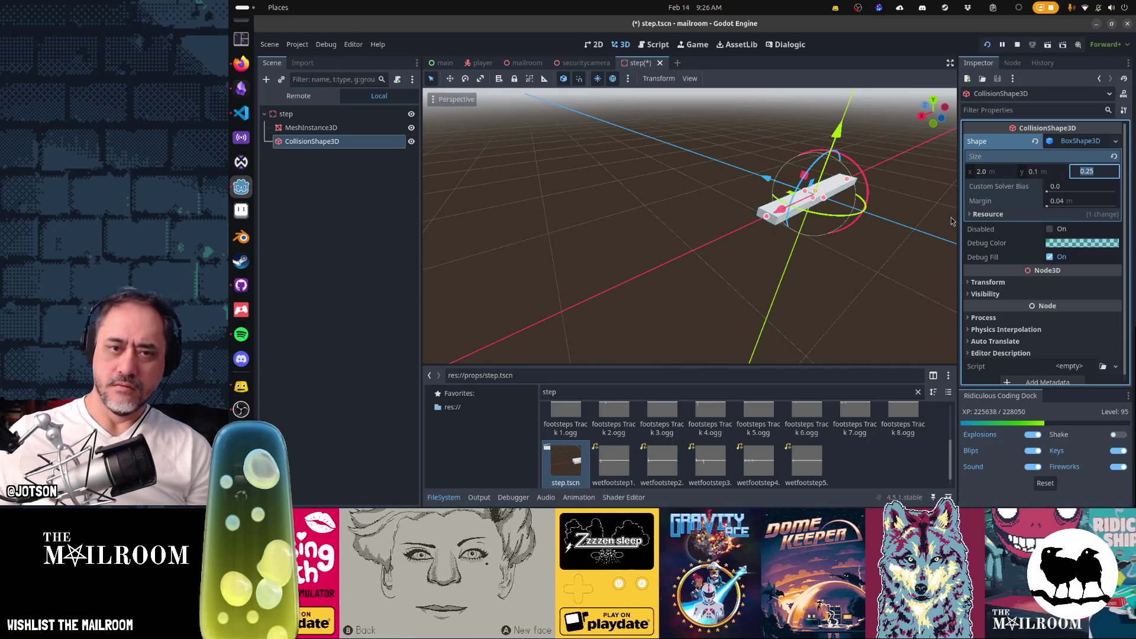
pyautogui.scroll(3, 887, 233)
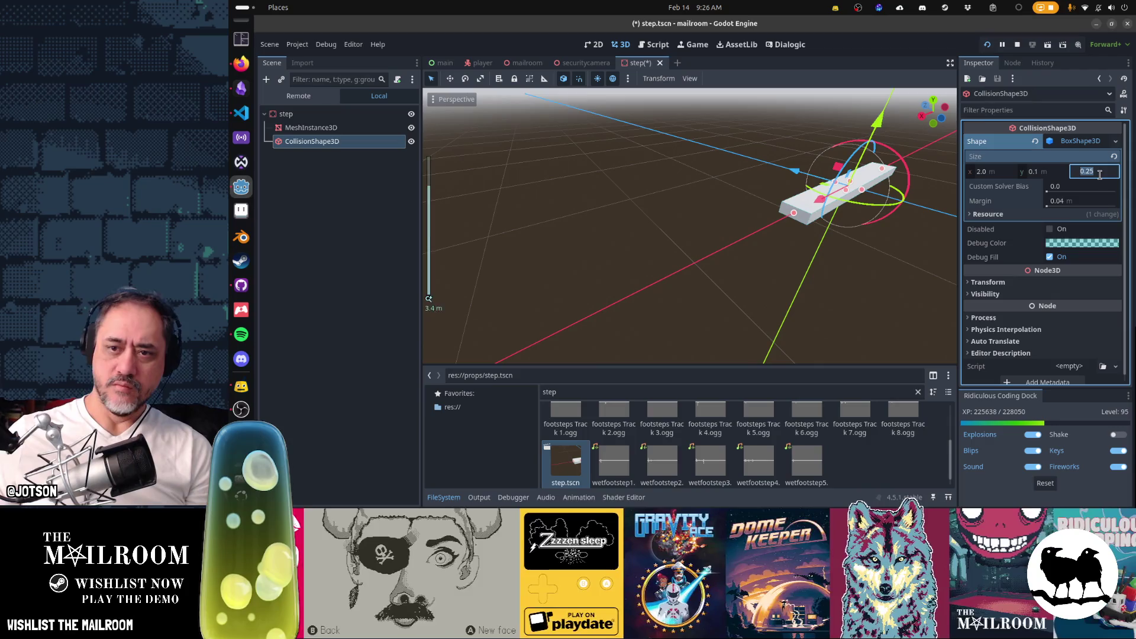
pyautogui.write('.5')
pyautogui.press('Return')
pyautogui.hotkey('ctrl', 's')
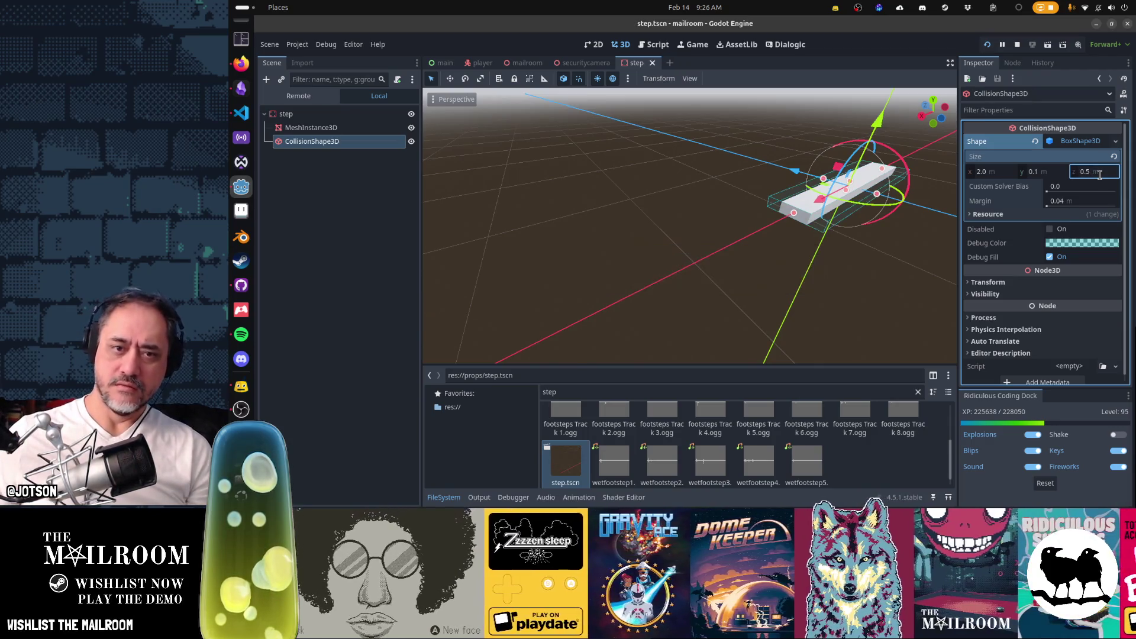
# Give the step mesh a 0.5 m depth to match the collision box.
pyautogui.click(818, 220)
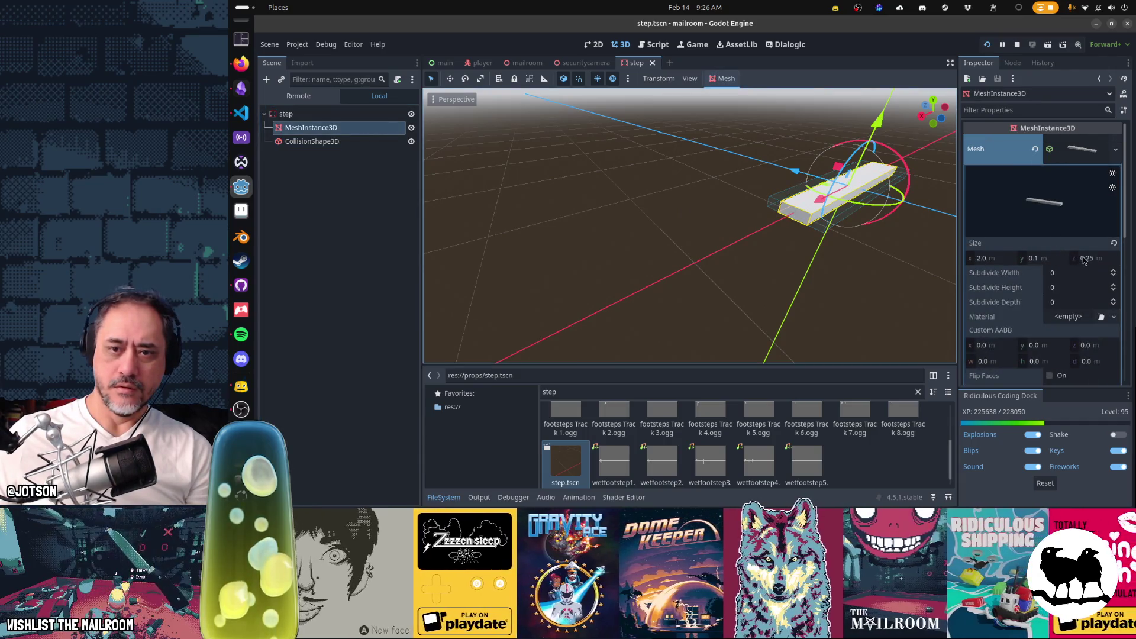
pyautogui.click(1091, 258)
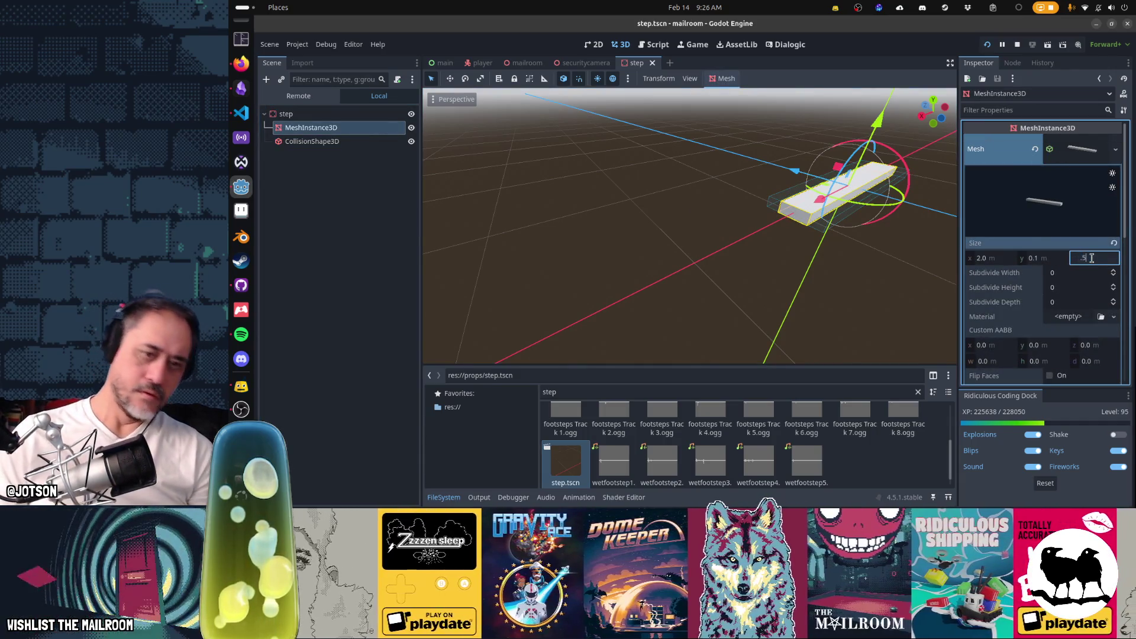
pyautogui.press('Return')
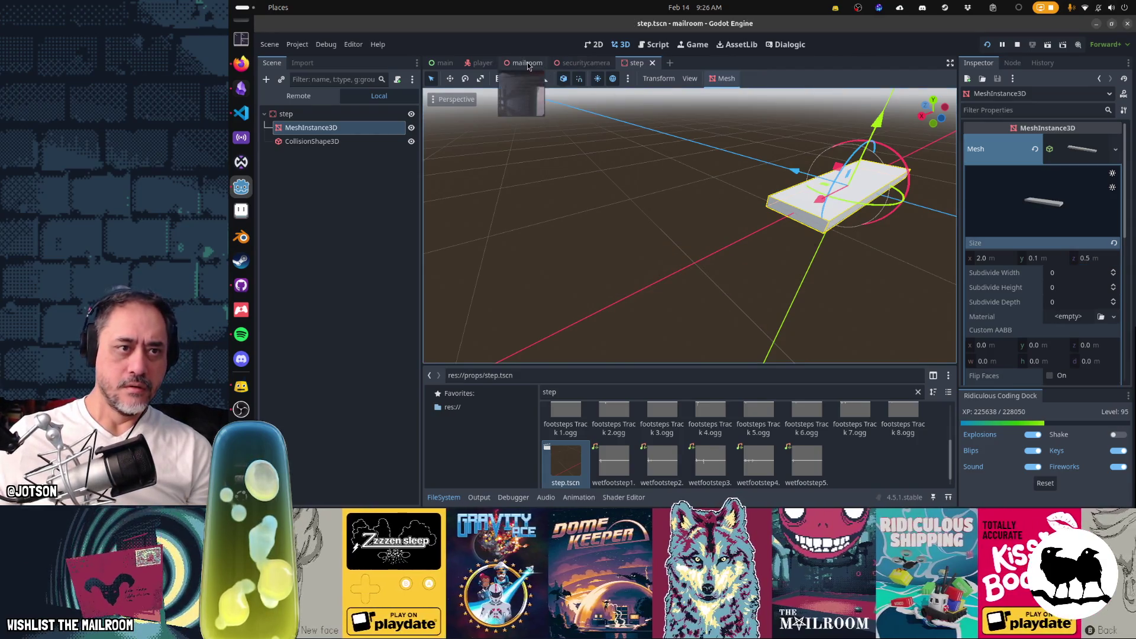
pyautogui.click(527, 62)
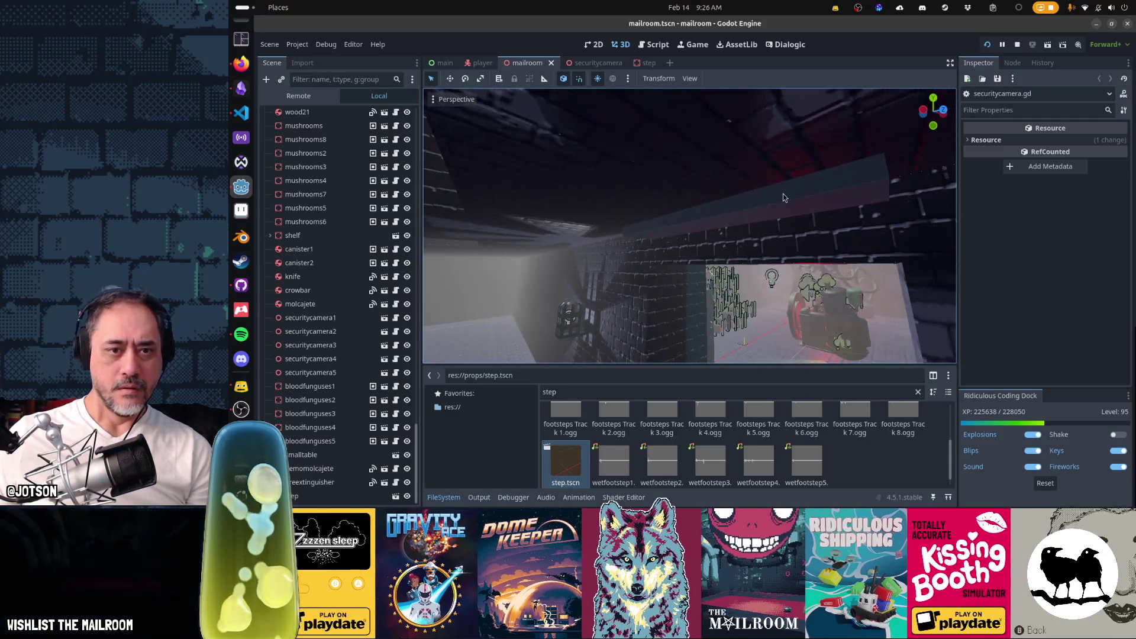
# Slide the step along its X axis, then lower it slightly on the world Y axis.
pyautogui.click(787, 204)
pyautogui.moveTo(787, 204); pyautogui.dragTo(779, 190)
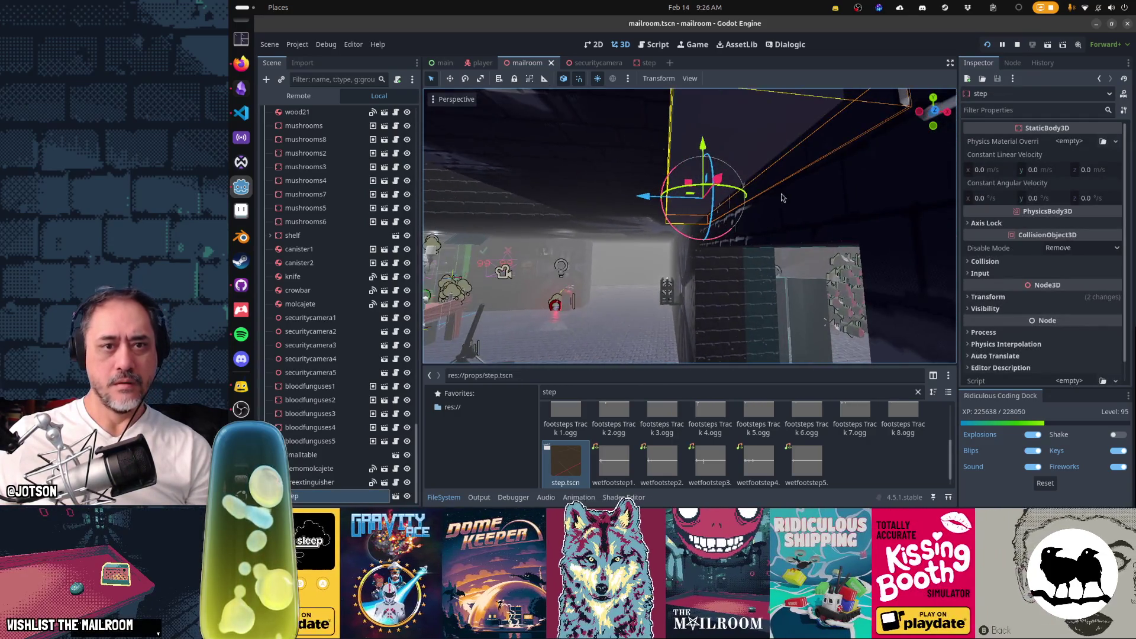
pyautogui.moveTo(666, 198)
pyautogui.mouseDown()
pyautogui.moveTo(621, 198)
pyautogui.moveTo(686, 173)
pyautogui.mouseUp()
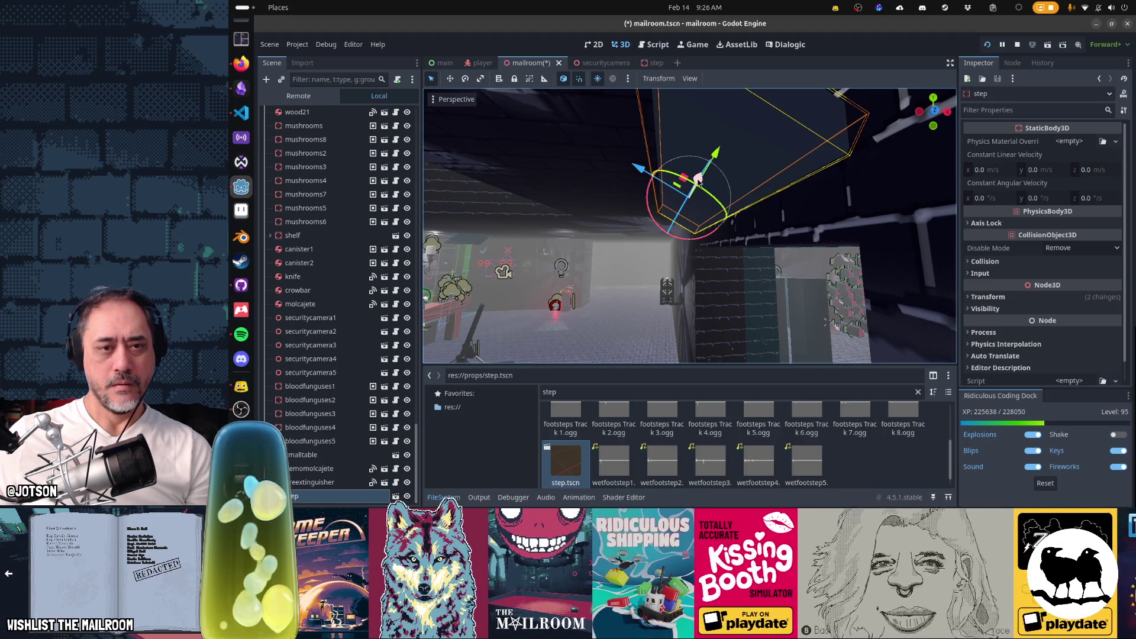
pyautogui.press('t')
pyautogui.moveTo(698, 180); pyautogui.dragTo(690, 167)
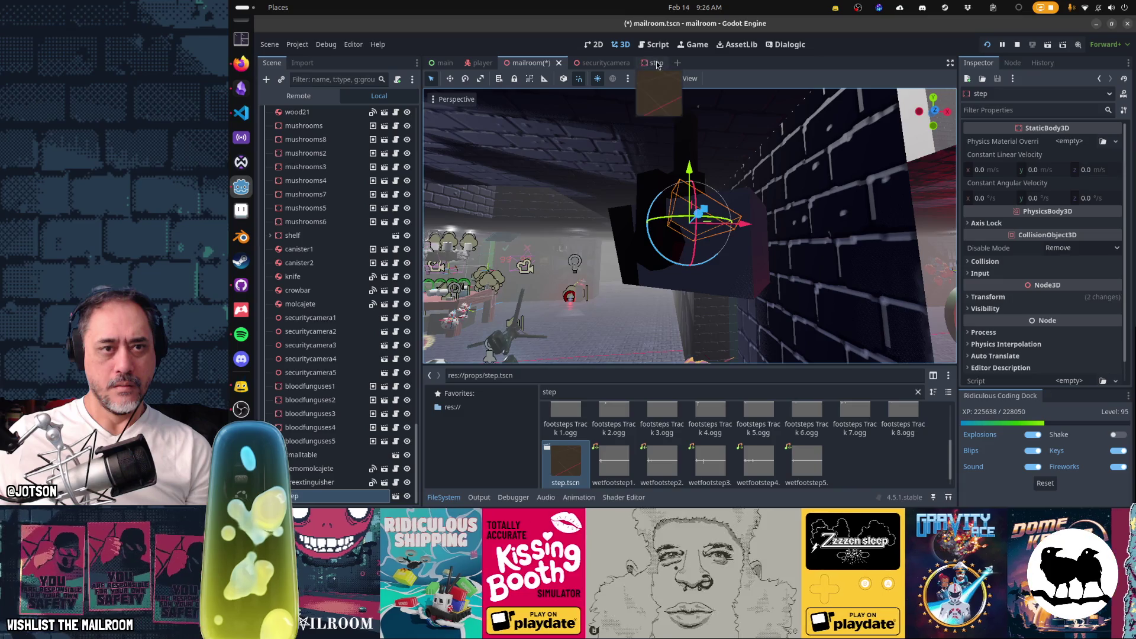
pyautogui.click(656, 63)
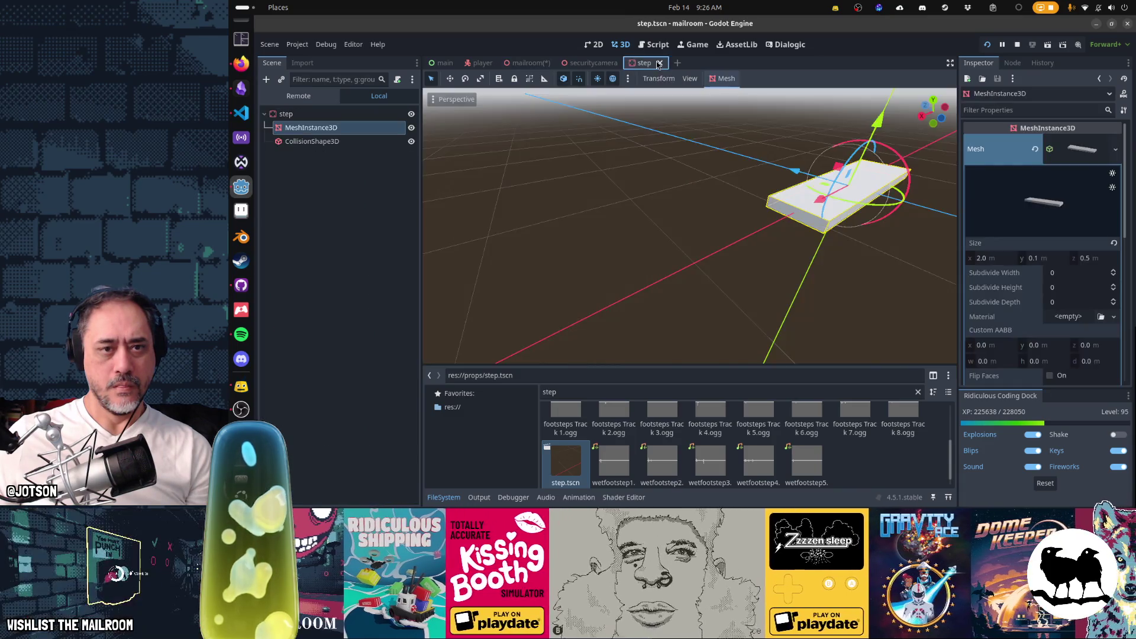
# Deepen the step mesh to 1 m and briefly test-run the game.
pyautogui.click(1089, 258)
pyautogui.write('1')
pyautogui.press('Return')
pyautogui.click(312, 141)
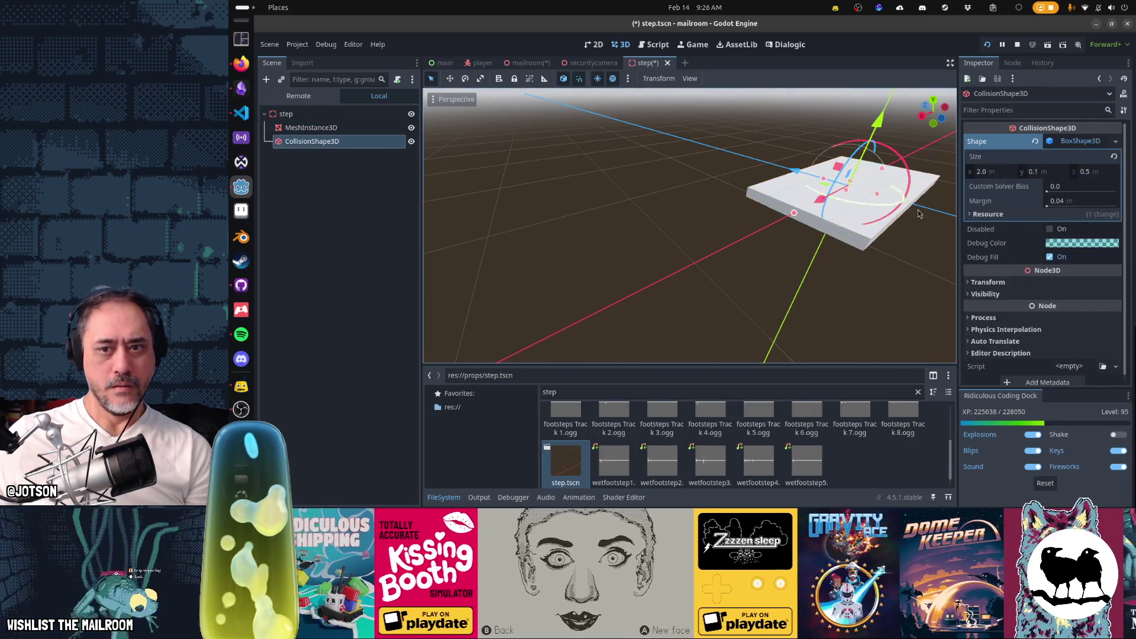
pyautogui.press('F5')
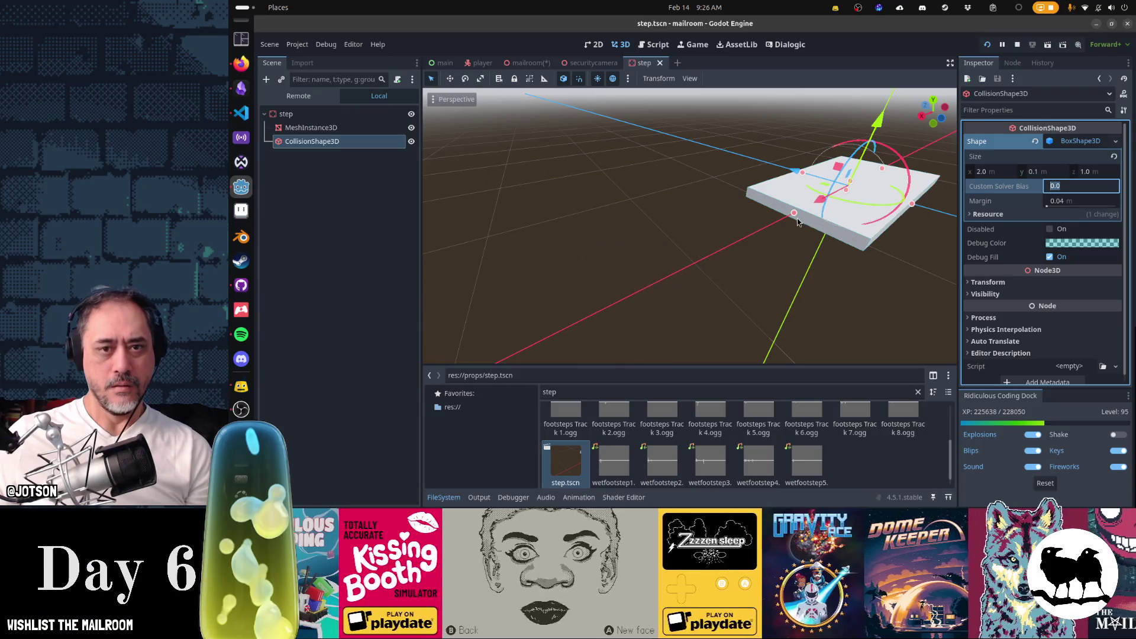
pyautogui.hotkey('alt', 'Tab')
pyautogui.hotkey('alt', 'Tab')
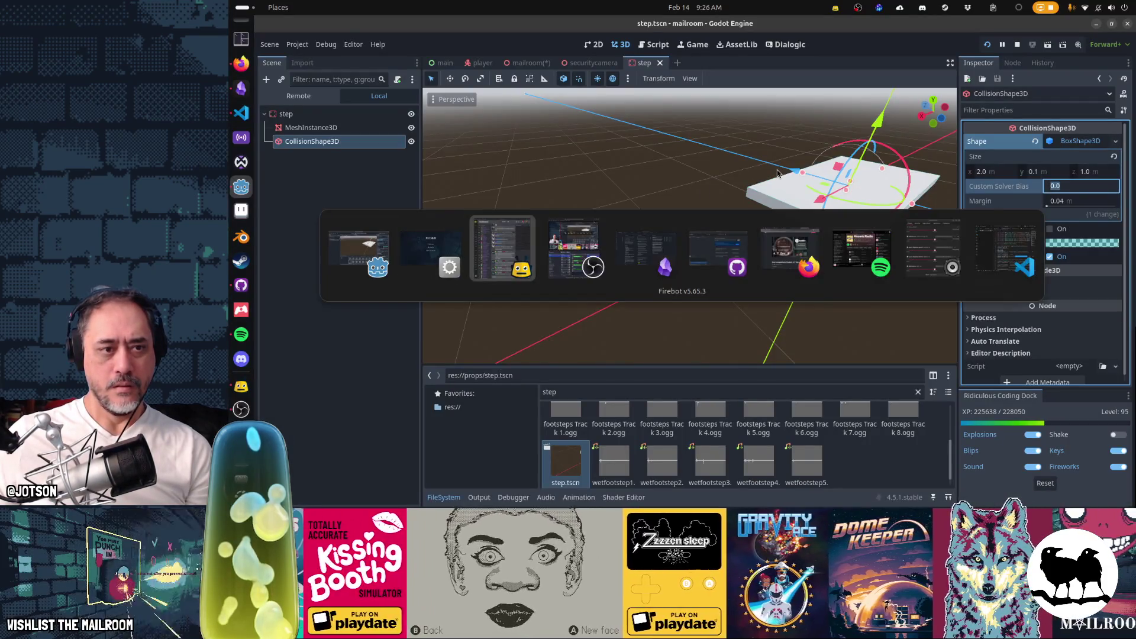
# Shift the step along its own axis and nudge its height in the mailroom level, then save.
pyautogui.click(525, 62)
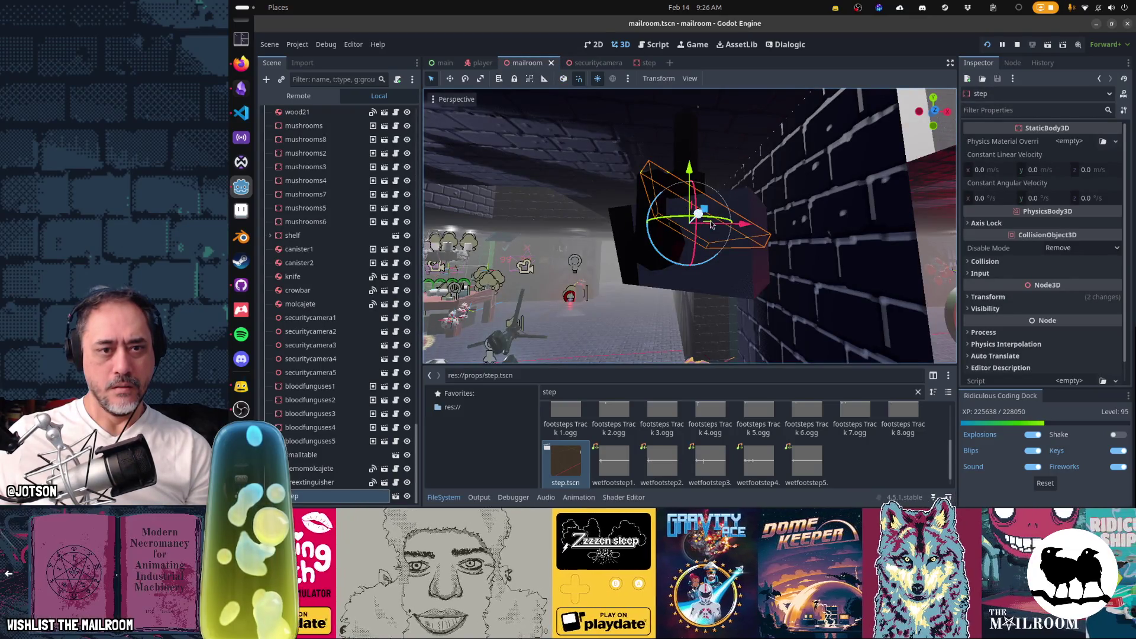
pyautogui.press('t')
pyautogui.moveTo(715, 222); pyautogui.dragTo(619, 181)
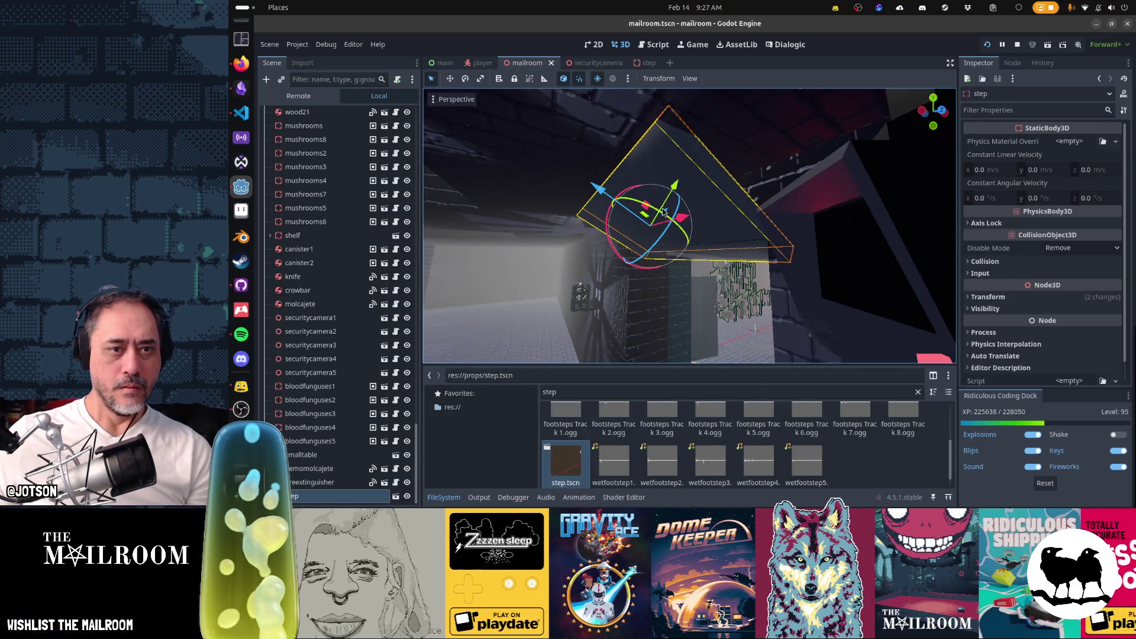
pyautogui.moveTo(675, 184)
pyautogui.mouseDown()
pyautogui.moveTo(683, 186)
pyautogui.moveTo(572, 173)
pyautogui.moveTo(595, 194)
pyautogui.moveTo(684, 178)
pyautogui.moveTo(675, 196)
pyautogui.moveTo(698, 189)
pyautogui.moveTo(666, 210)
pyautogui.mouseUp()
pyautogui.hotkey('ctrl', 's')
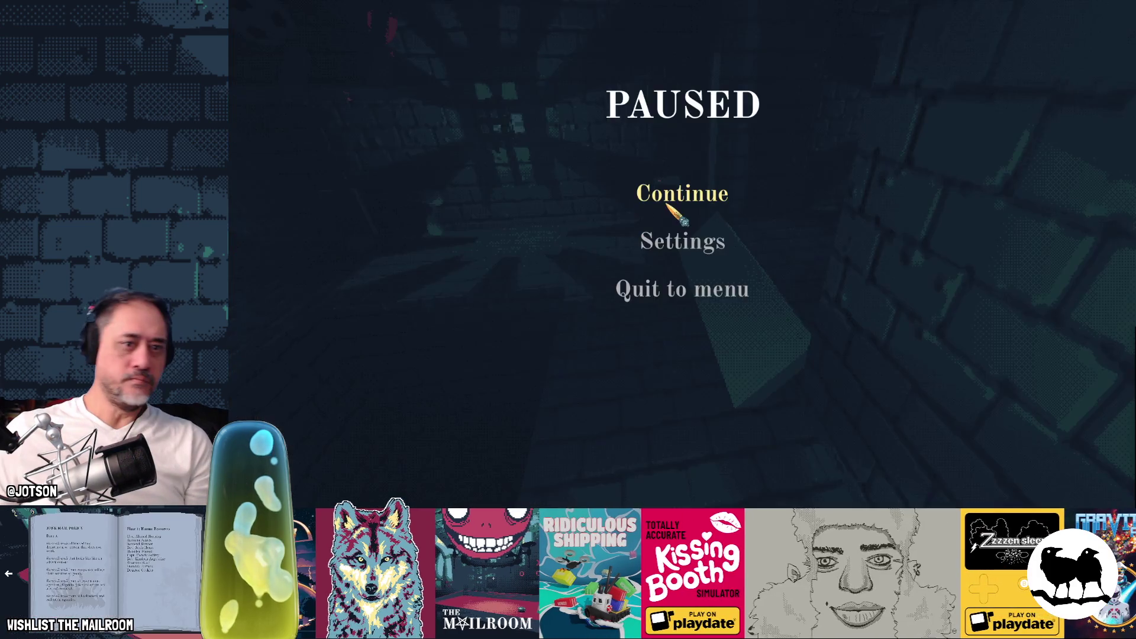
# Play-test by walking the player down the corridor toward the step, then quit.
pyautogui.click(672, 201)
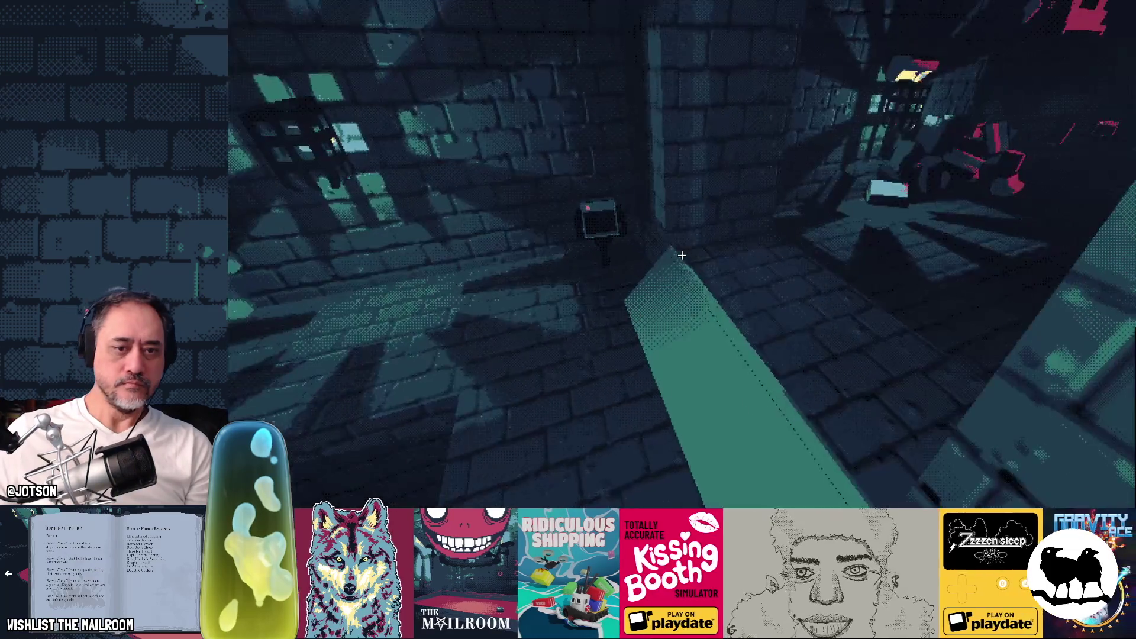
pyautogui.press('w')
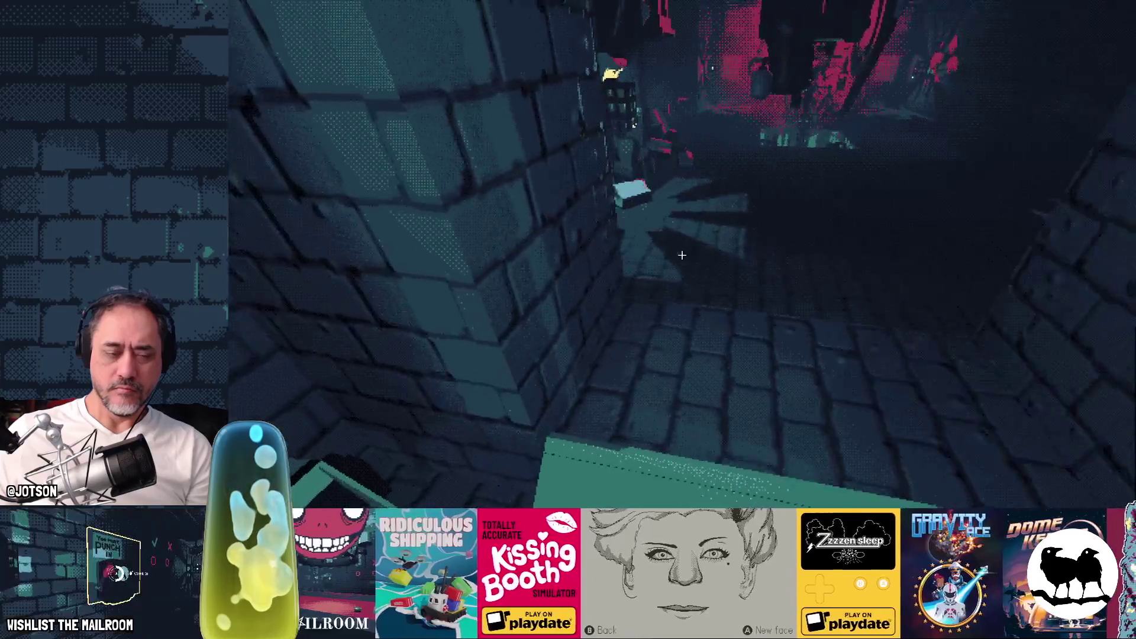
pyautogui.press('F8')
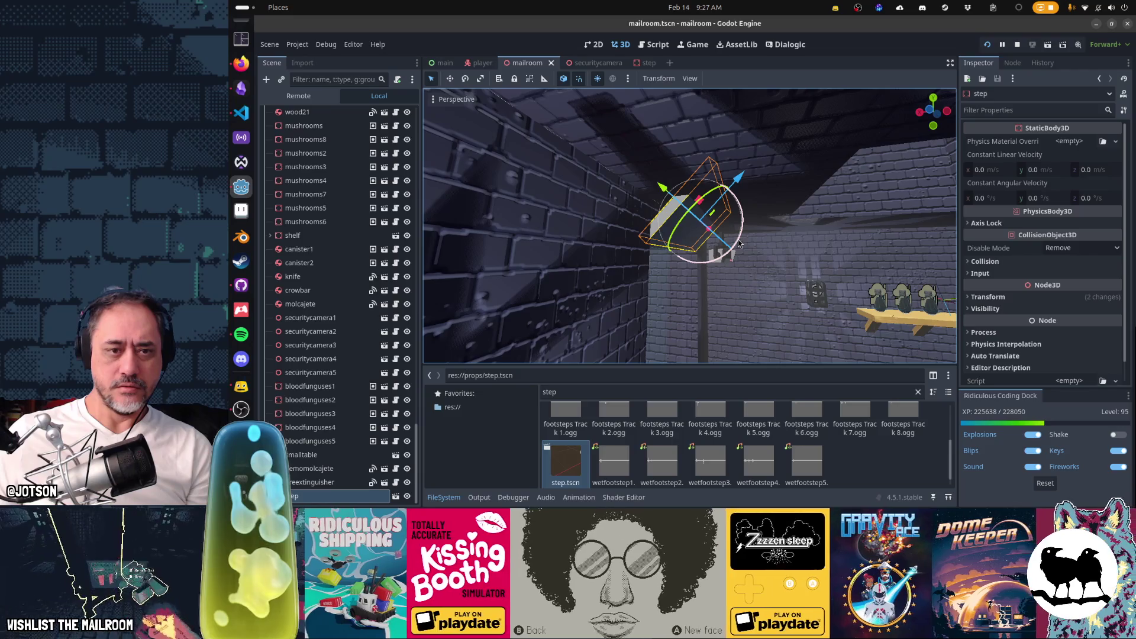
# Tilt the step about 24 degrees, save, and play-test it again.
pyautogui.moveTo(728, 256); pyautogui.dragTo(726, 247)
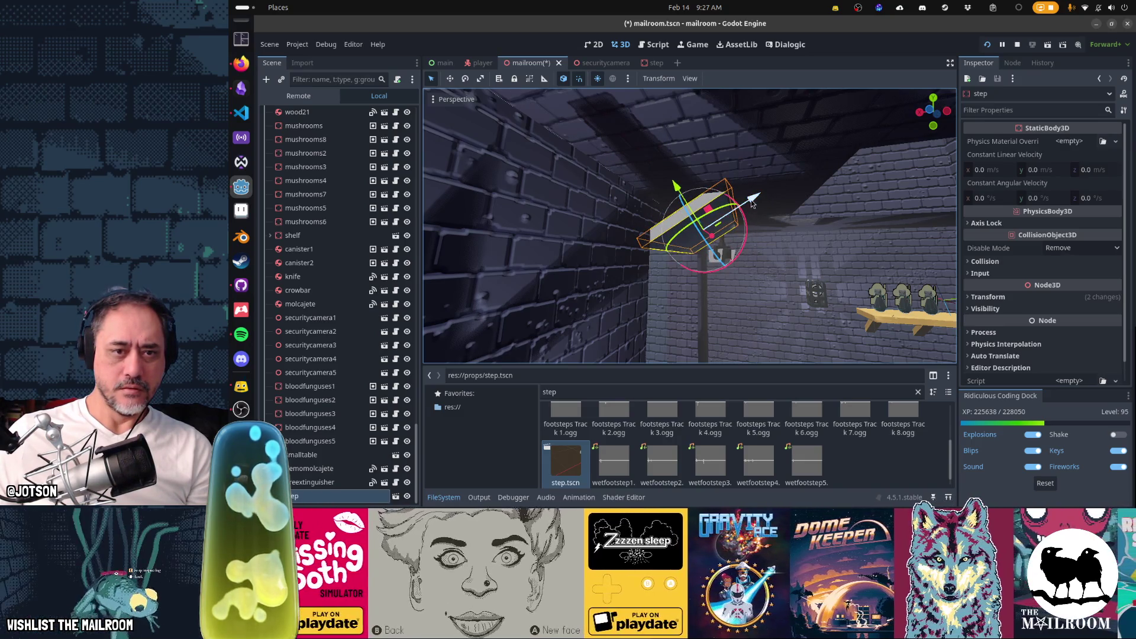
pyautogui.press('F5')
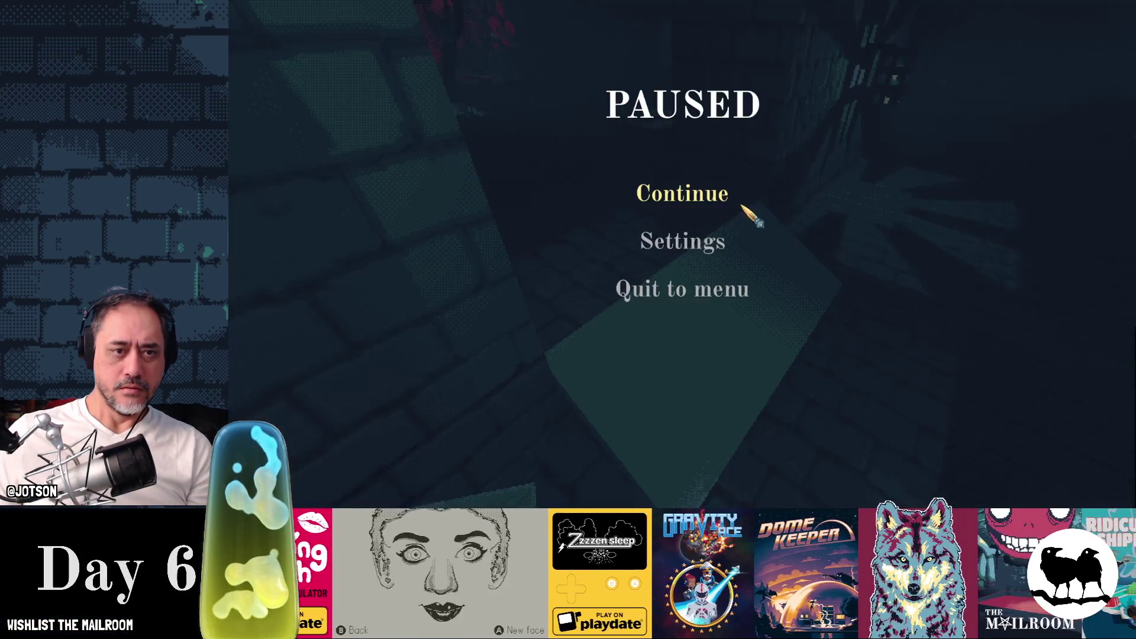
pyautogui.click(750, 212)
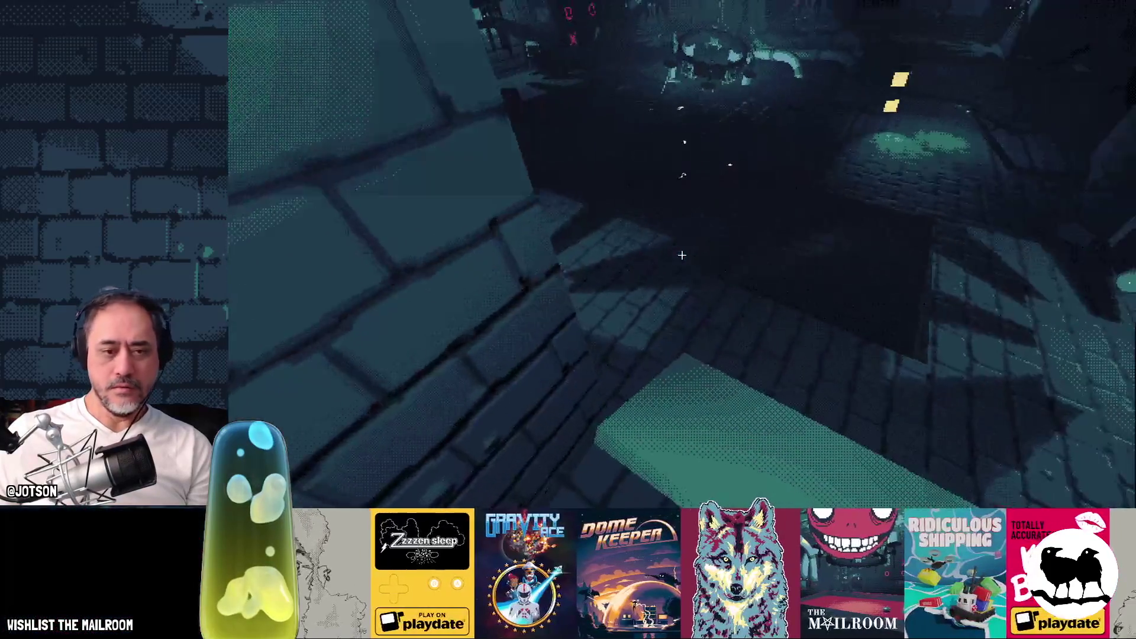
pyautogui.press('F8')
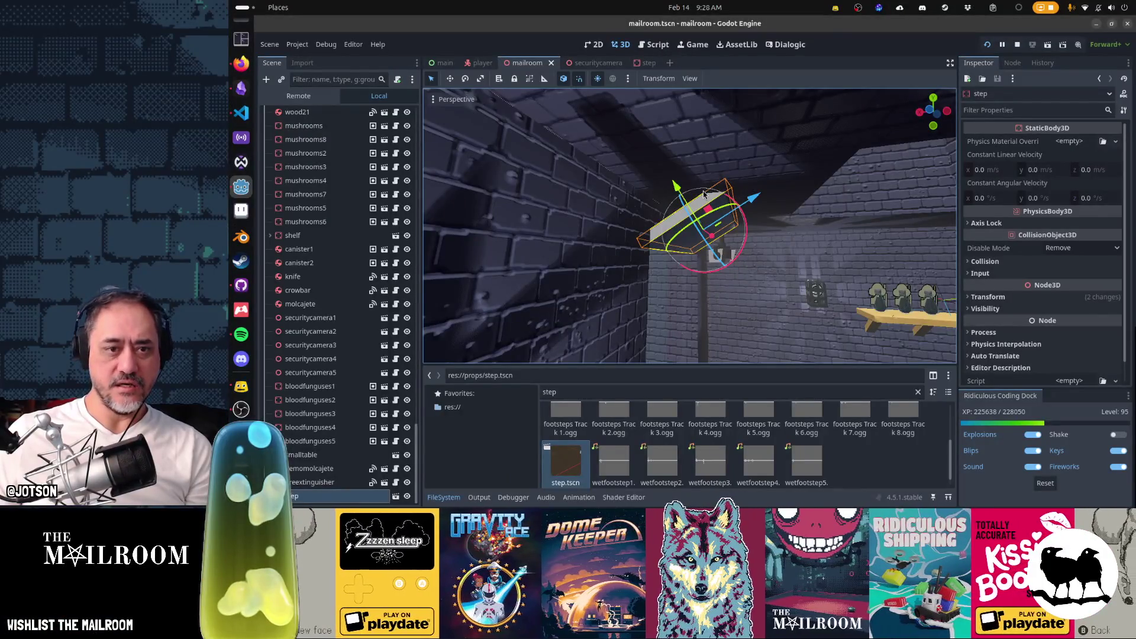
# Frame the step in the viewport, centring on it and viewing it from above.
pyautogui.press('KP_1')
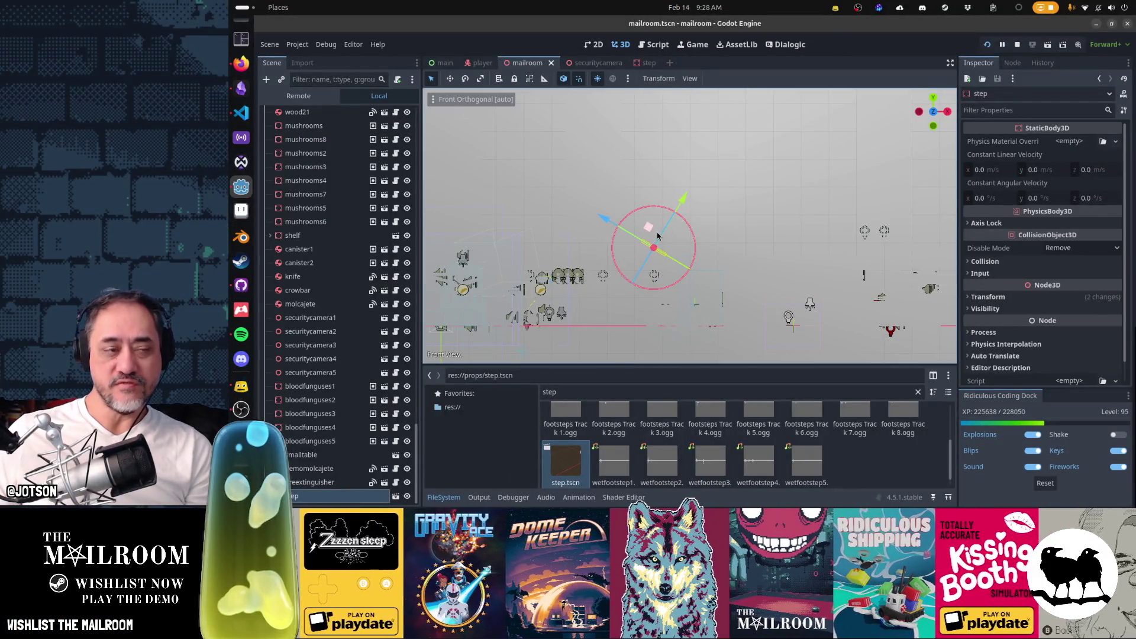
pyautogui.scroll(2, 645, 263)
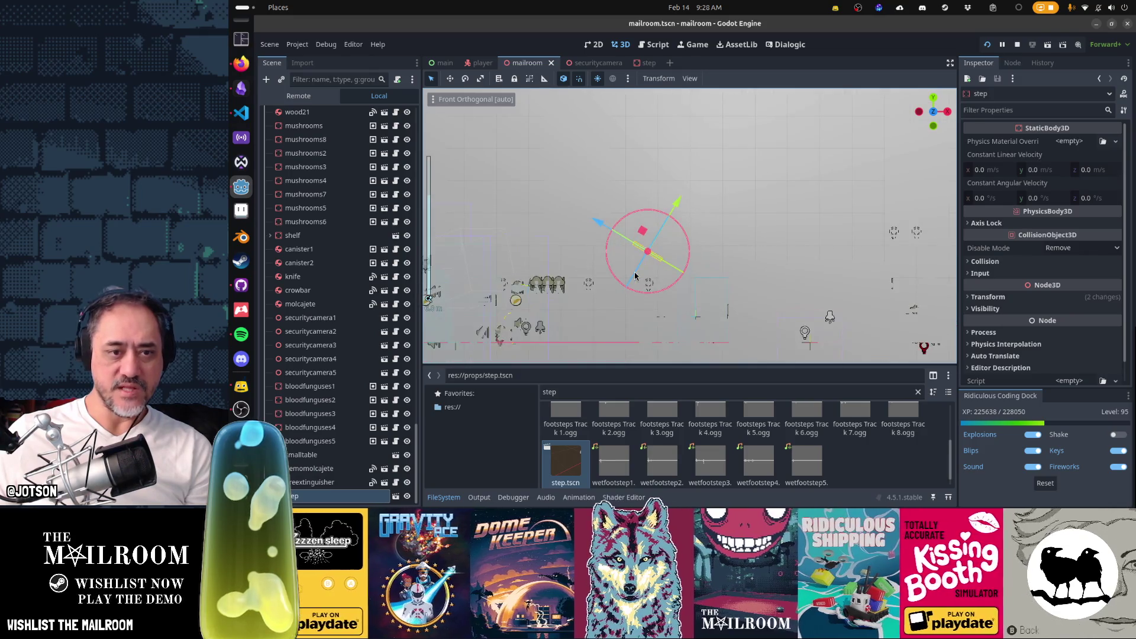
pyautogui.press('KP_5')
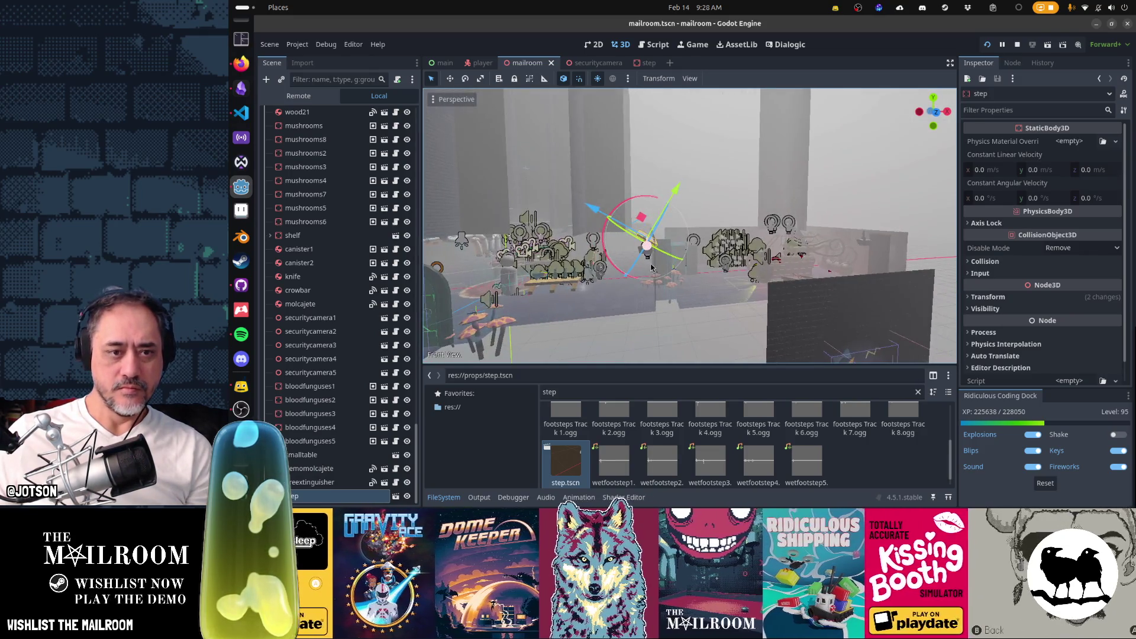
pyautogui.press('f')
pyautogui.scroll(5, 680, 268)
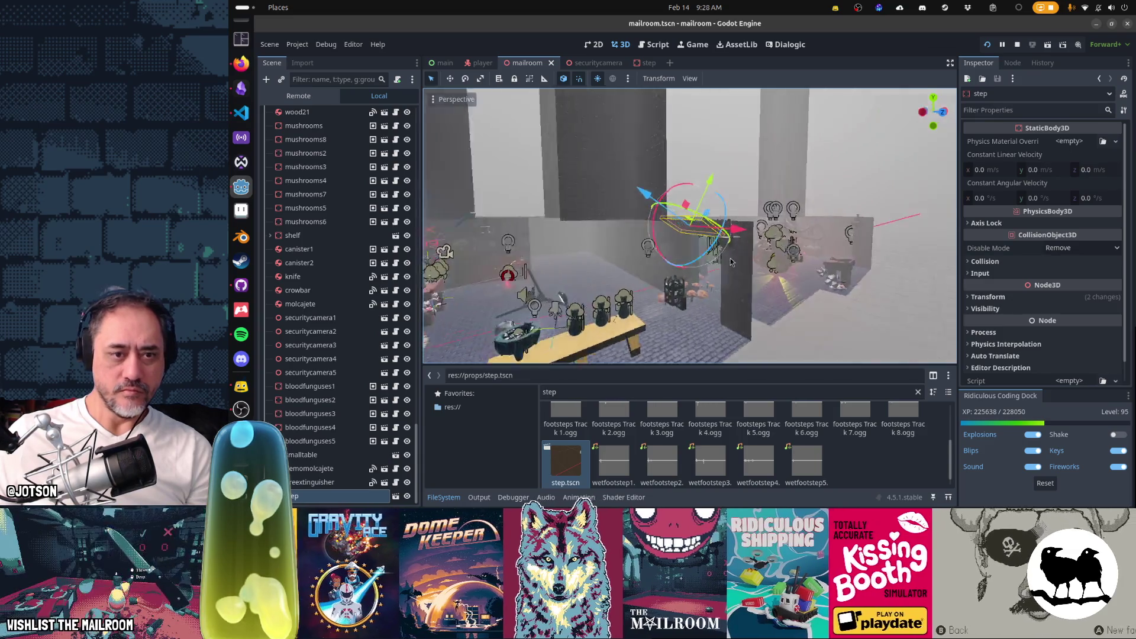
pyautogui.moveTo(687, 267); pyautogui.dragTo(781, 320)
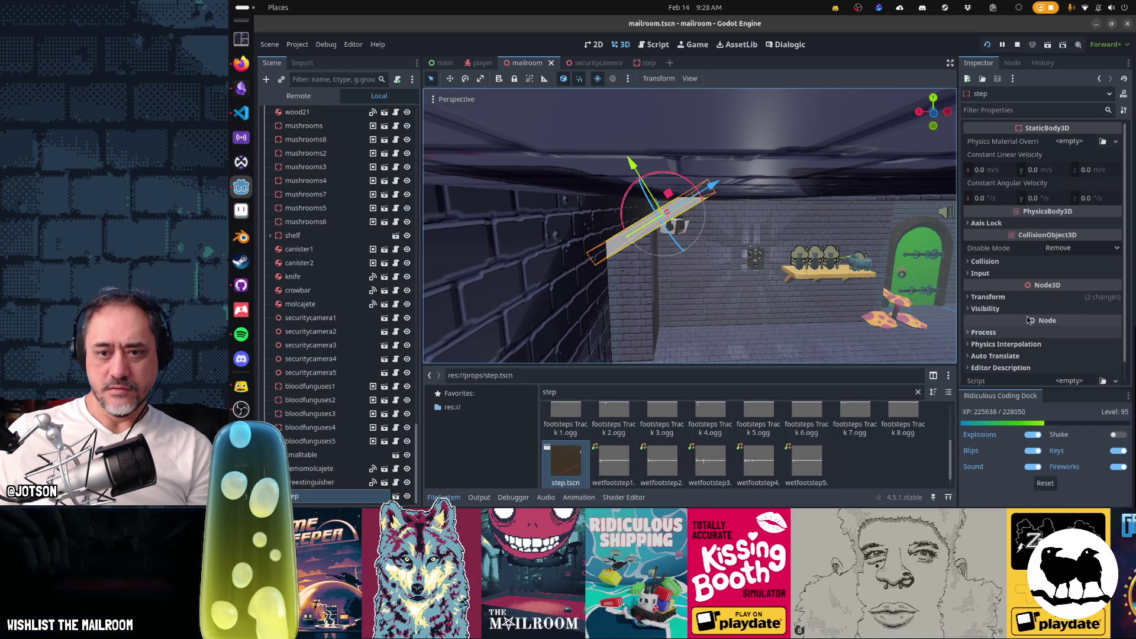
# Set the step's X rotation to -45°, save the mailroom scene, and resume the game.
pyautogui.click(1026, 299)
pyautogui.scroll(-1, 1027, 306)
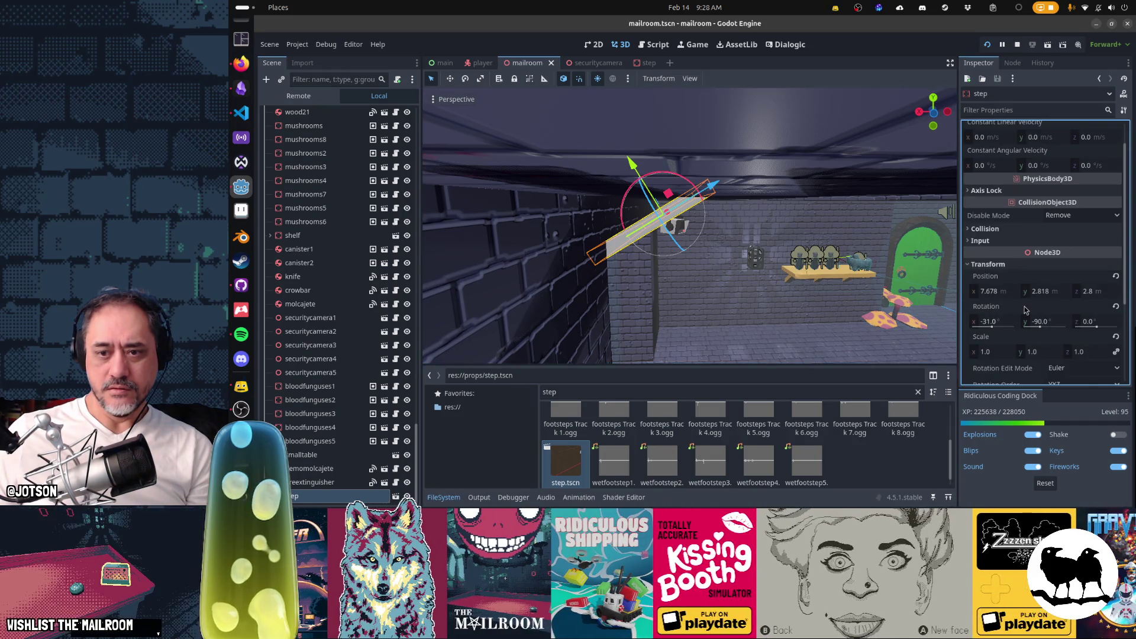
pyautogui.click(1001, 321)
pyautogui.press('BackSpace')
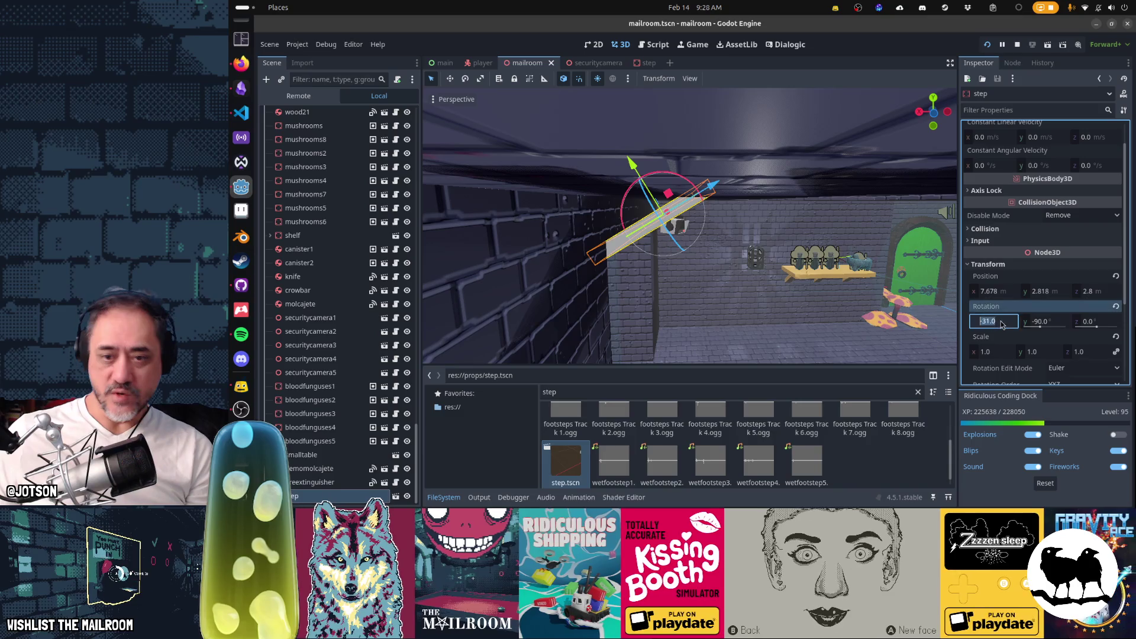
pyautogui.write('-45')
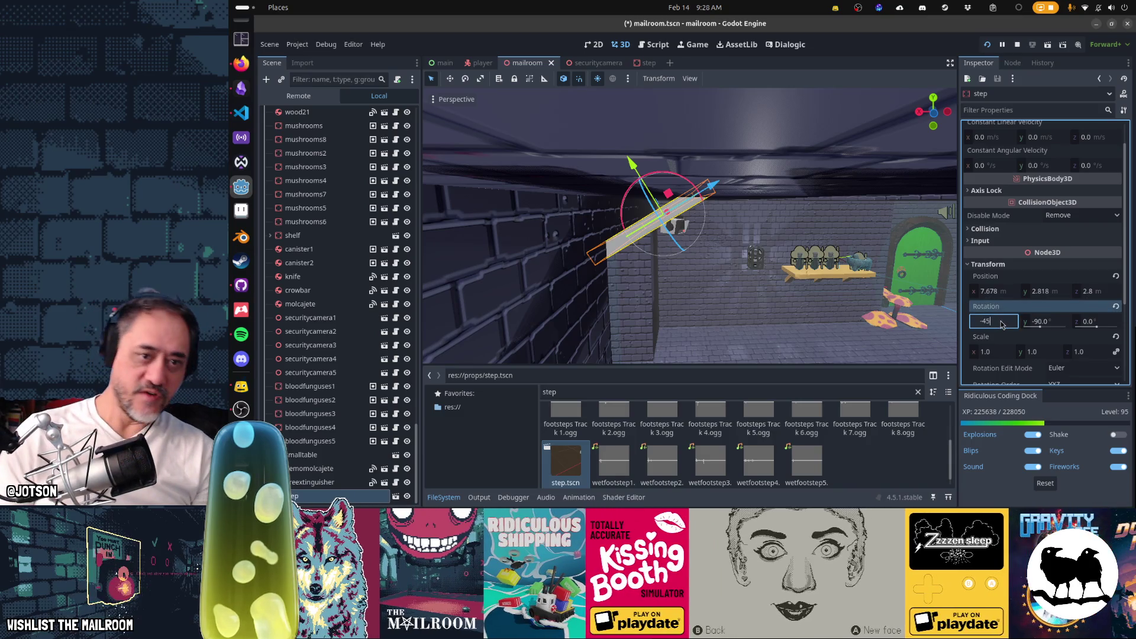
pyautogui.press('Return')
pyautogui.hotkey('ctrl', 's')
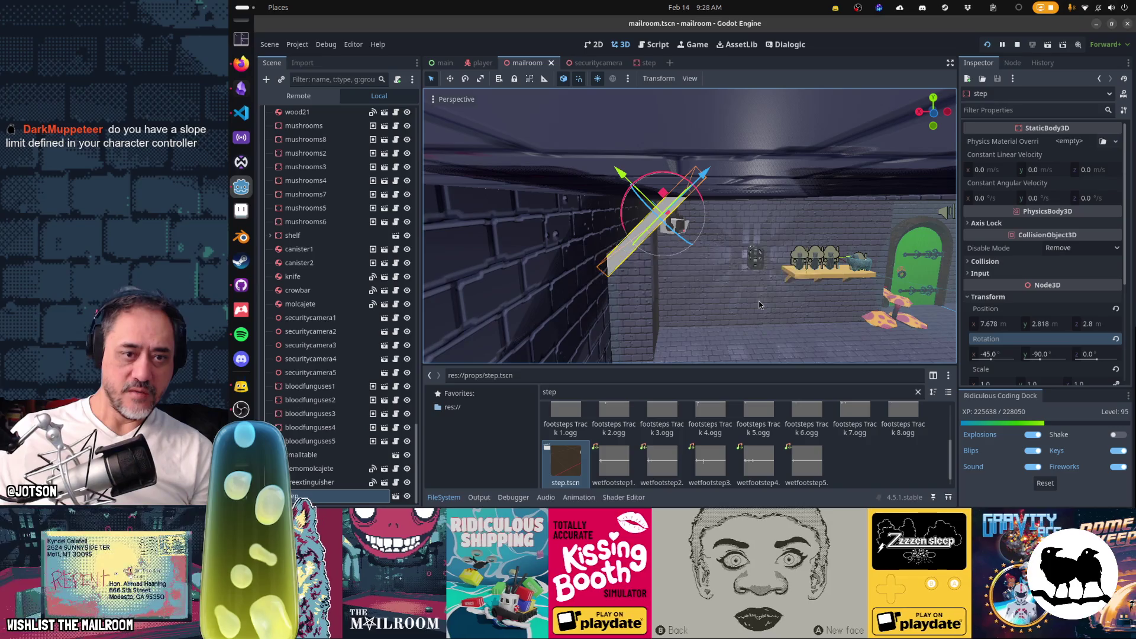
pyautogui.hotkey('alt', 'Tab')
pyautogui.click(669, 189)
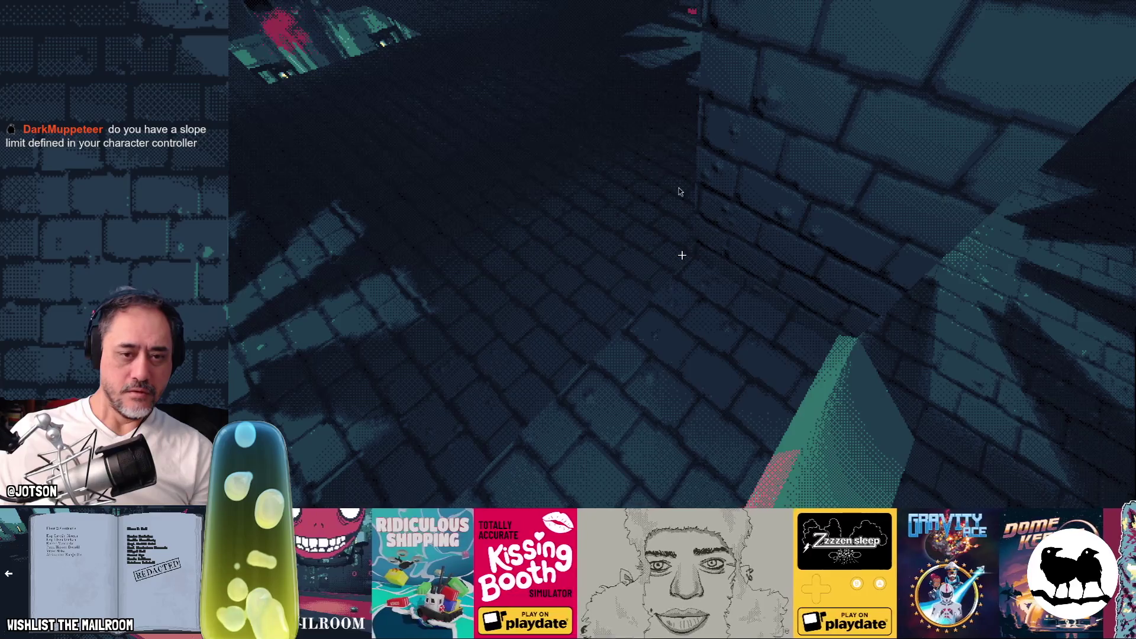
# Slide the tilted step along its X axis, save, and check it in the running game.
pyautogui.hotkey('alt', 'Tab')
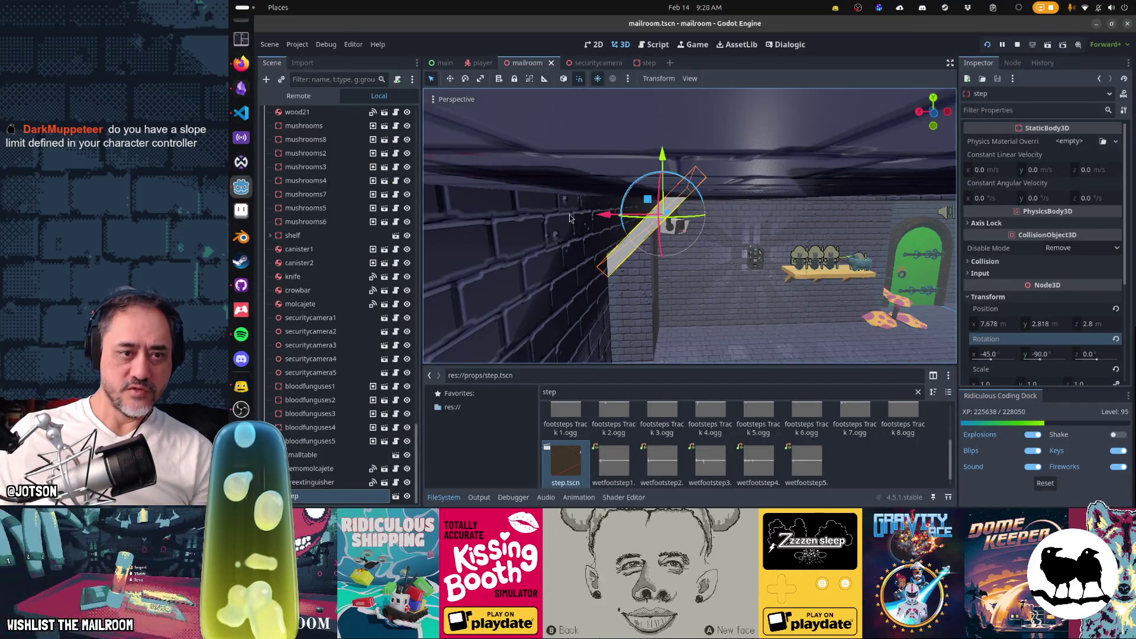
pyautogui.moveTo(608, 218); pyautogui.dragTo(674, 218)
pyautogui.hotkey('ctrl', 's')
pyautogui.hotkey('ctrl', 's')
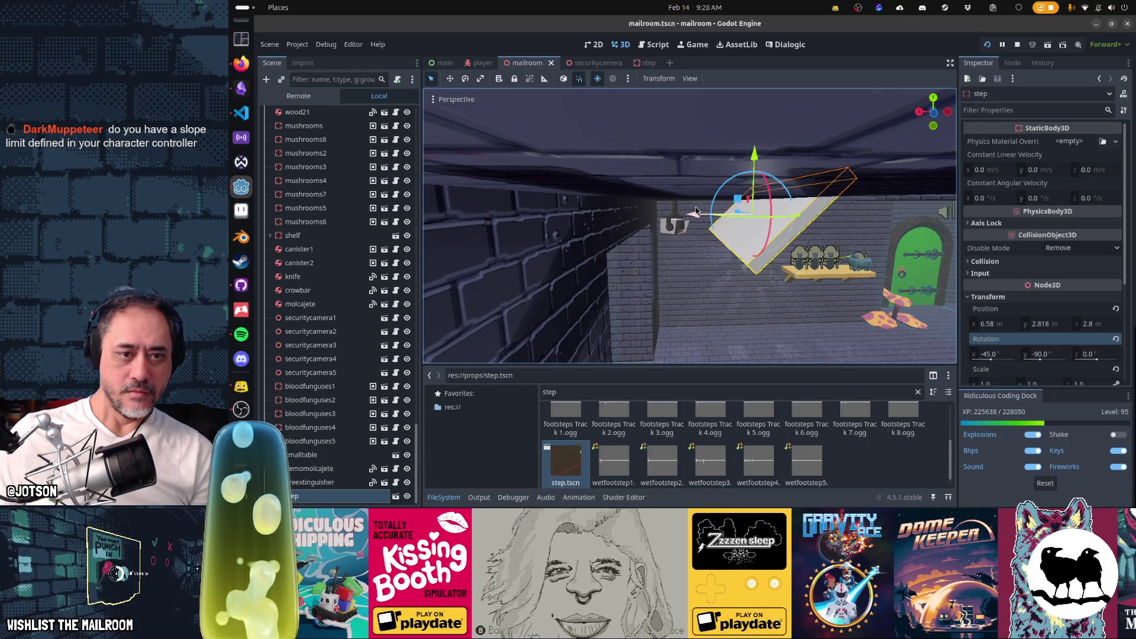
pyautogui.hotkey('alt', 'Tab')
pyautogui.click(690, 193)
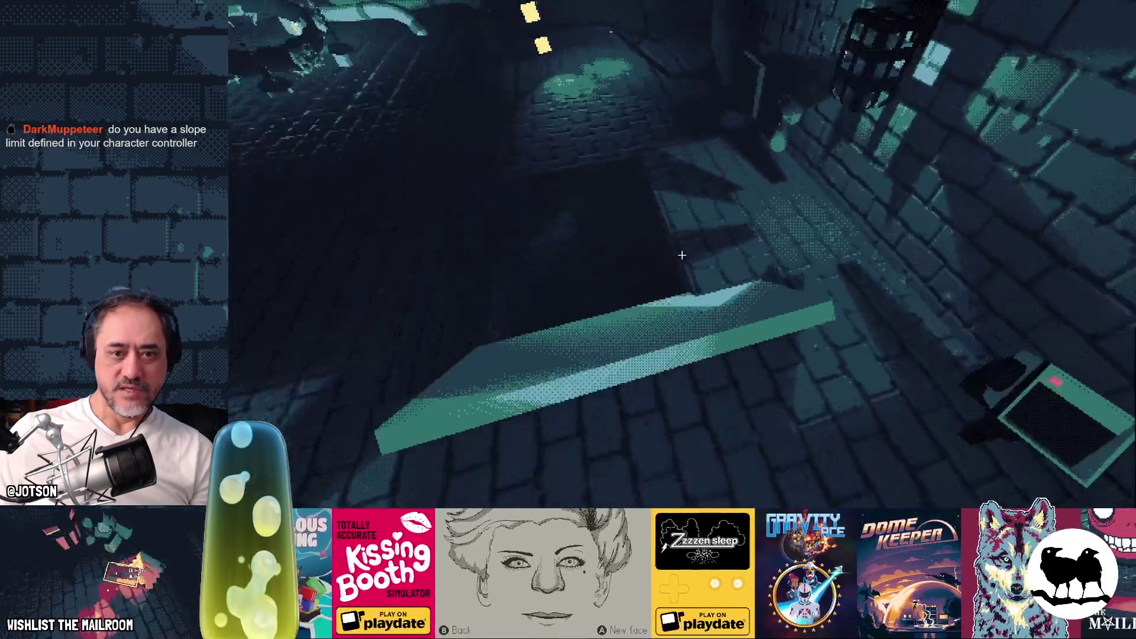
# Slide the step back the other way along X and resume the game.
pyautogui.hotkey('alt', 'Tab')
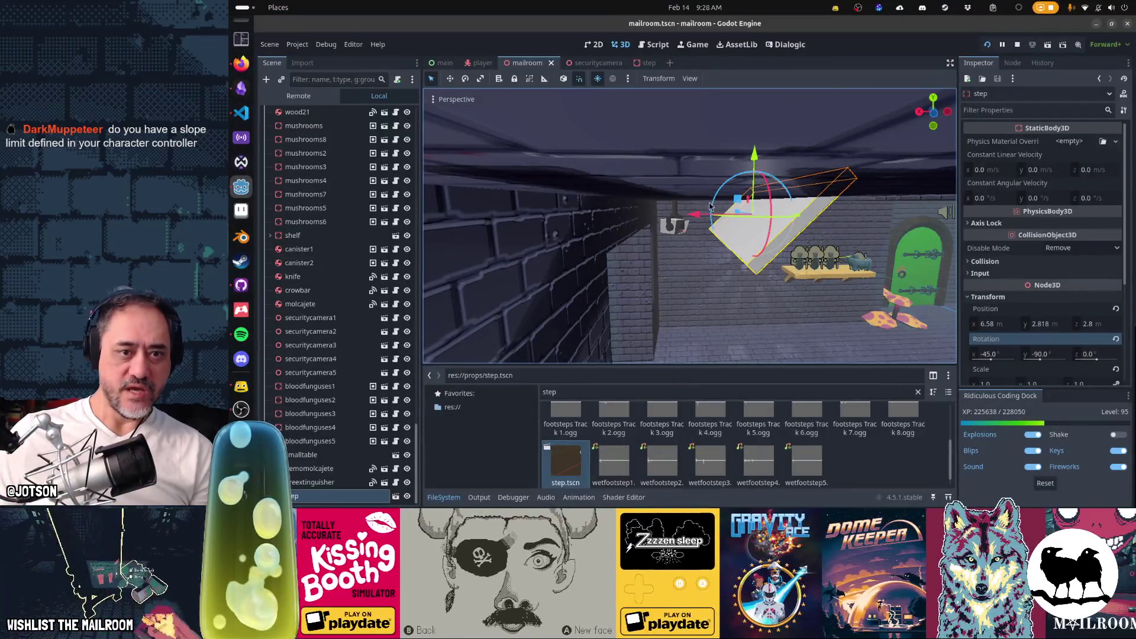
pyautogui.moveTo(683, 216); pyautogui.dragTo(598, 206)
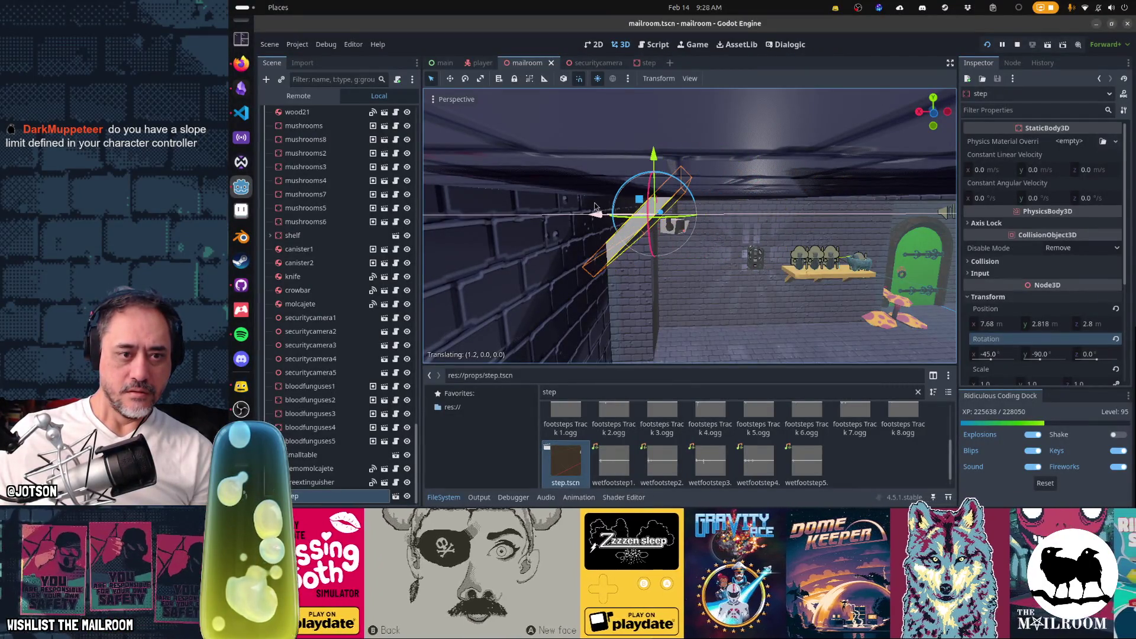
pyautogui.hotkey('alt', 'Tab')
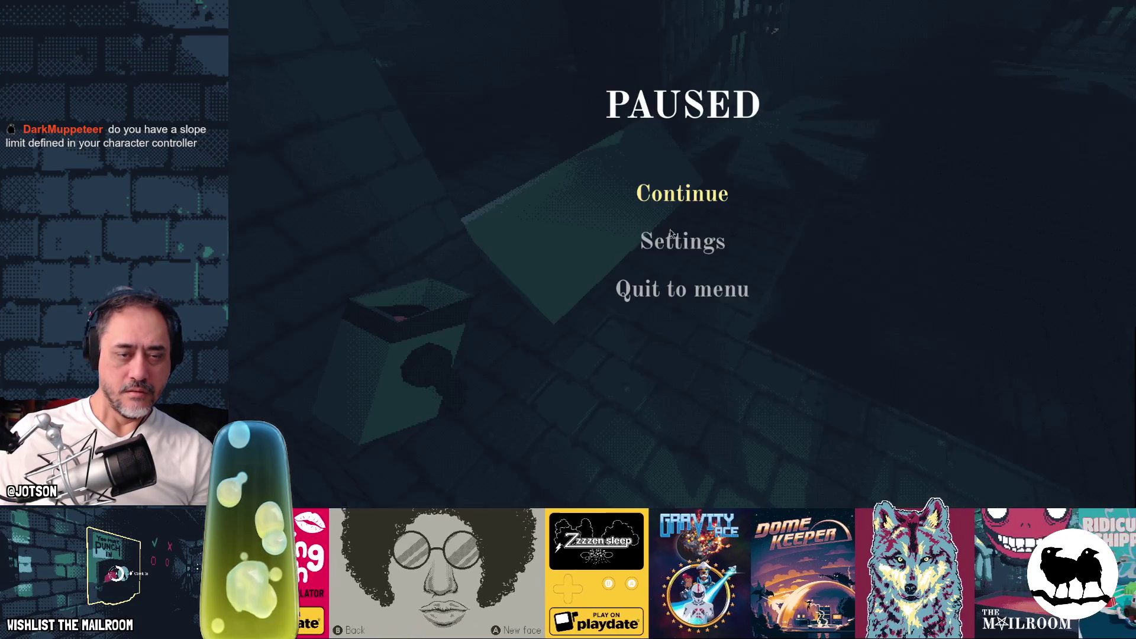
pyautogui.click(687, 193)
# Walk the player onto and around the teal step to test climbing the ramp.
pyautogui.press('w')
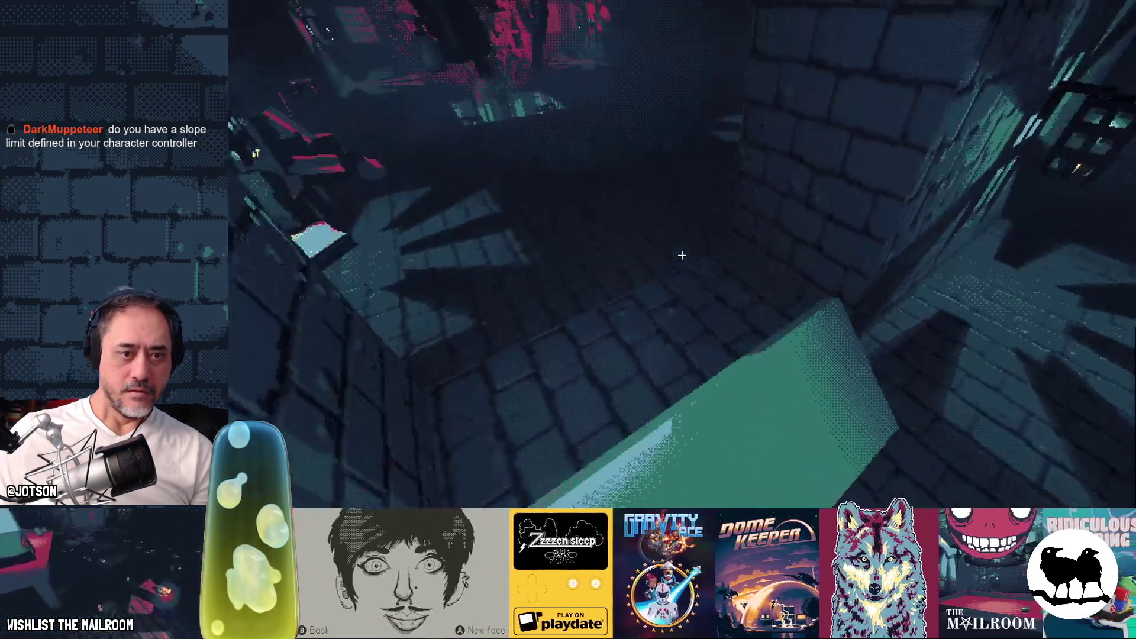
pyautogui.press('w')
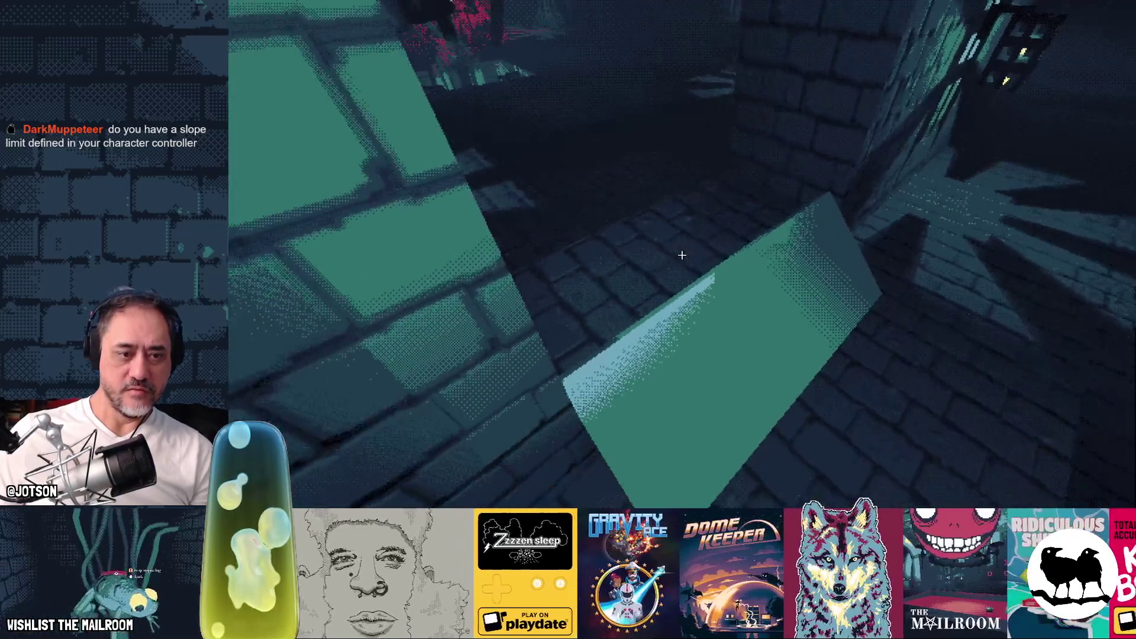
pyautogui.press('w')
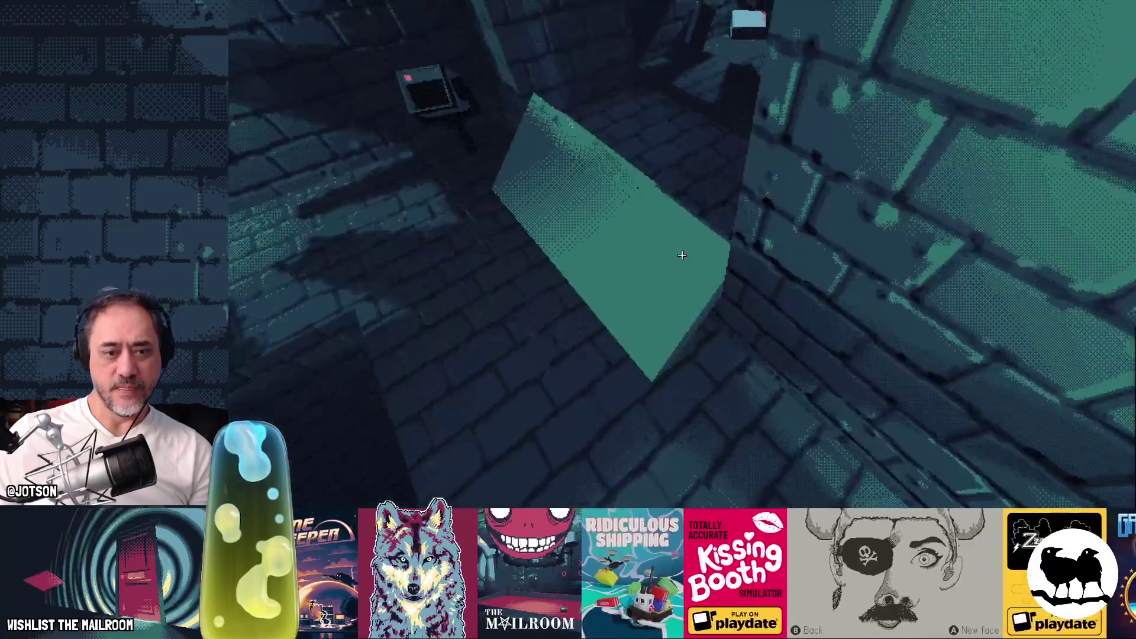
pyautogui.press('w')
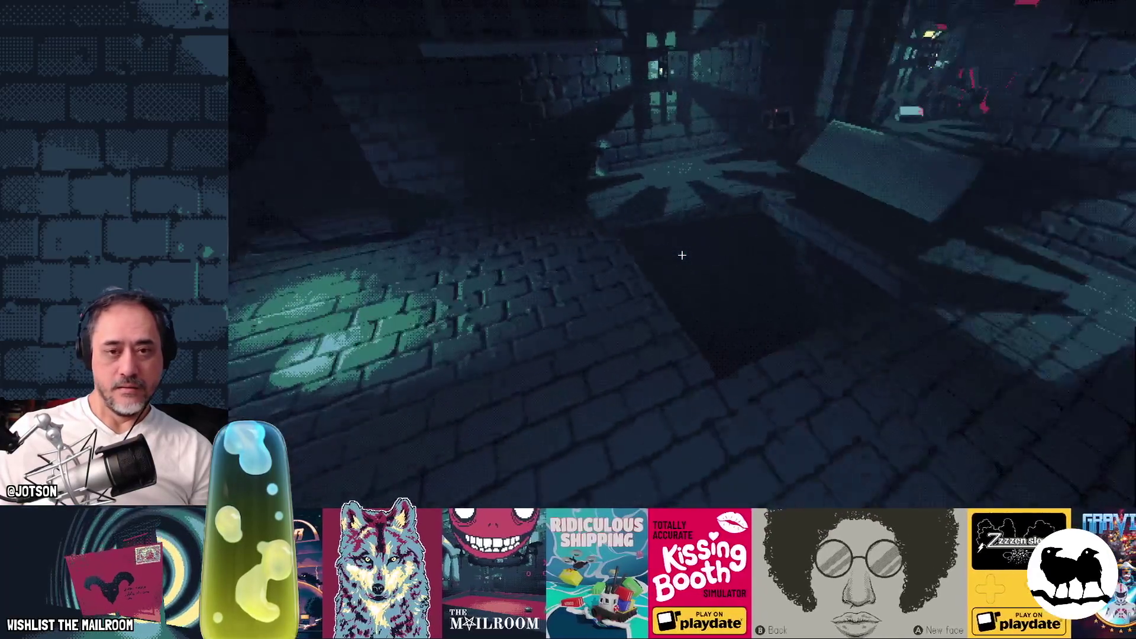
pyautogui.press('w')
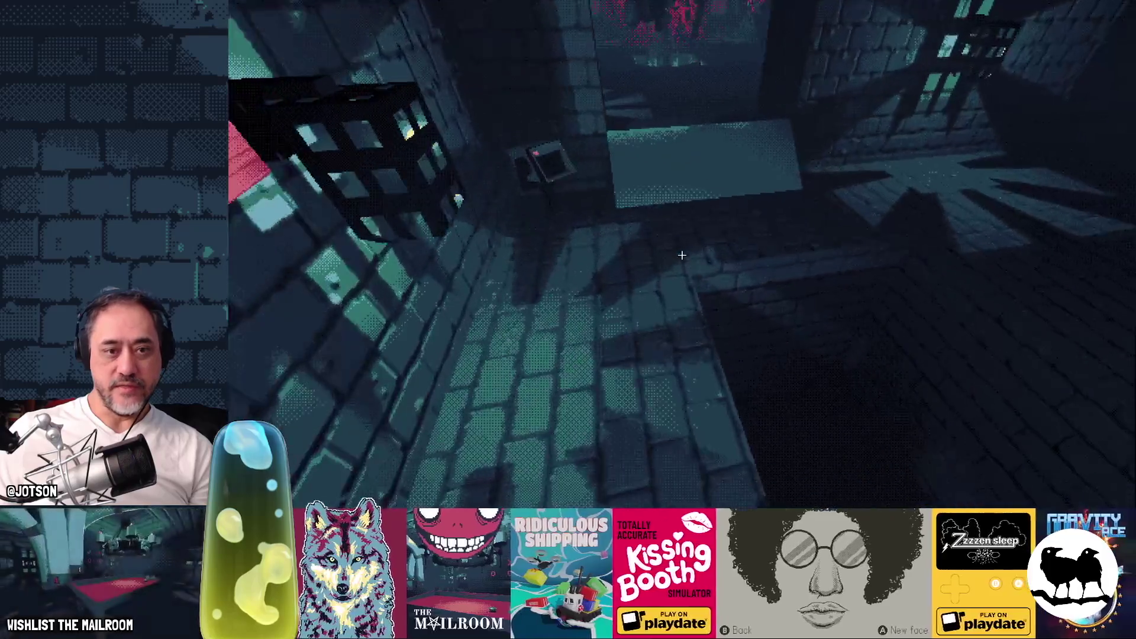
pyautogui.press('w')
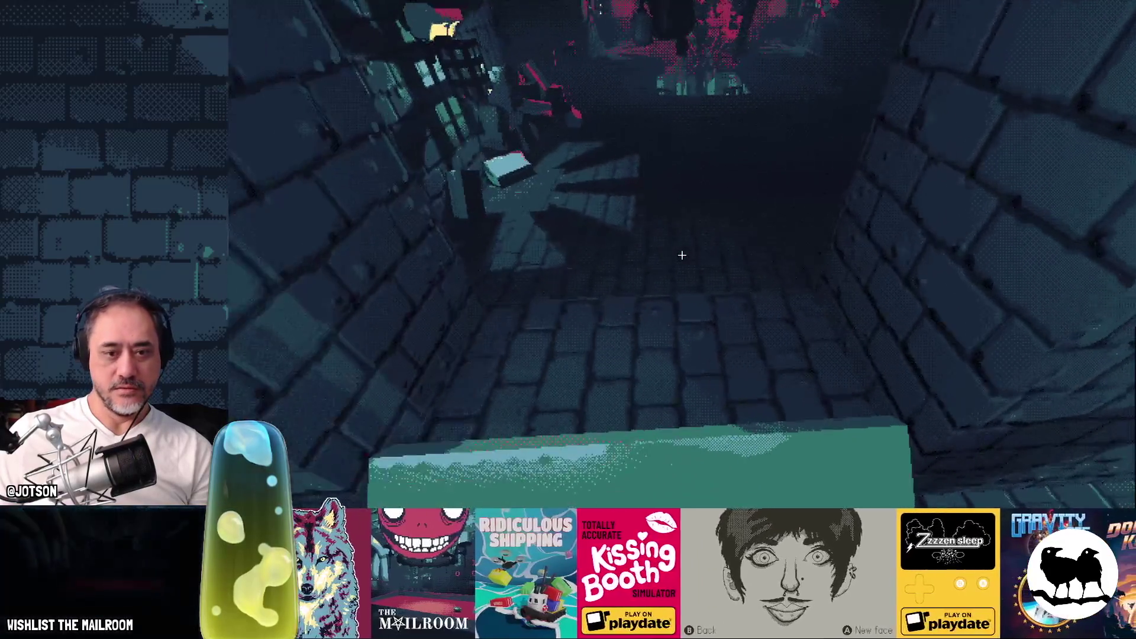
pyautogui.press('w')
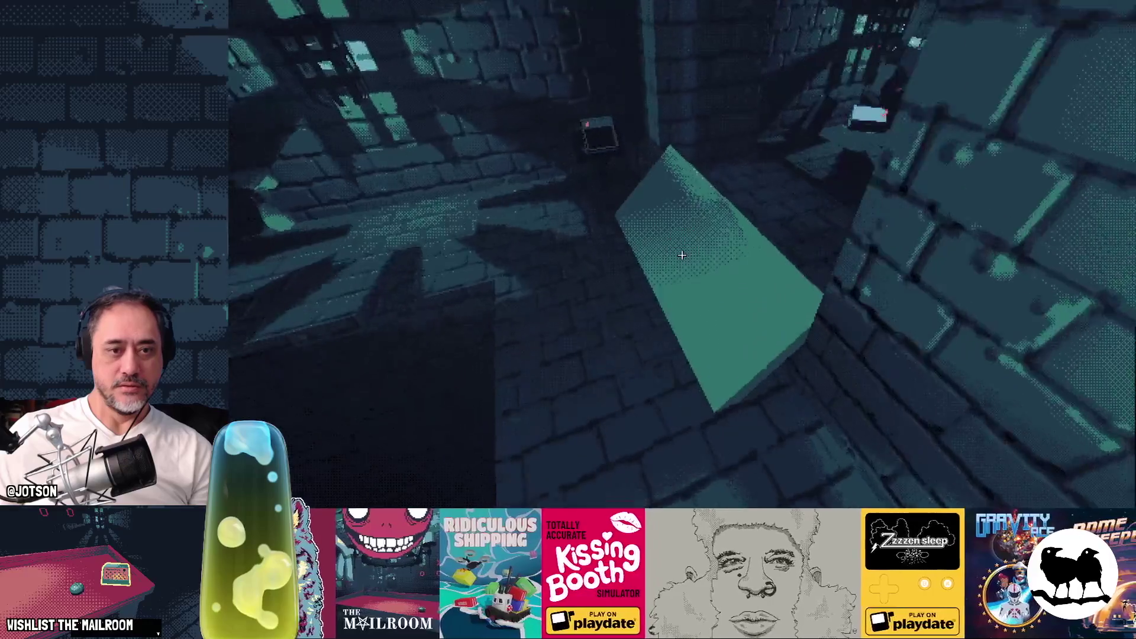
pyautogui.press('w')
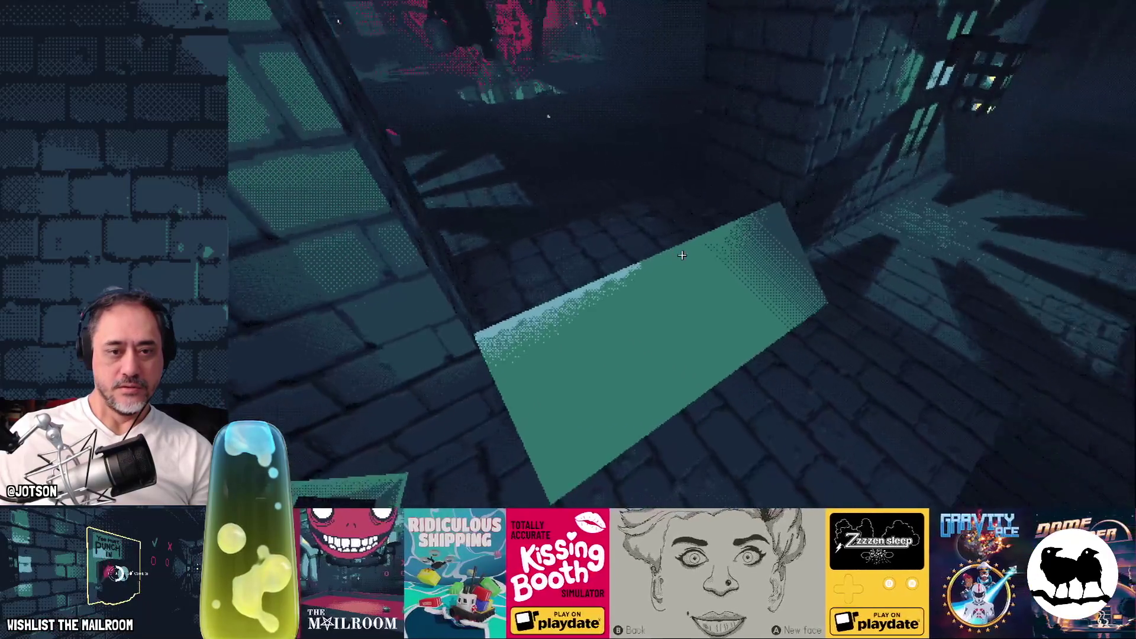
pyautogui.press('w')
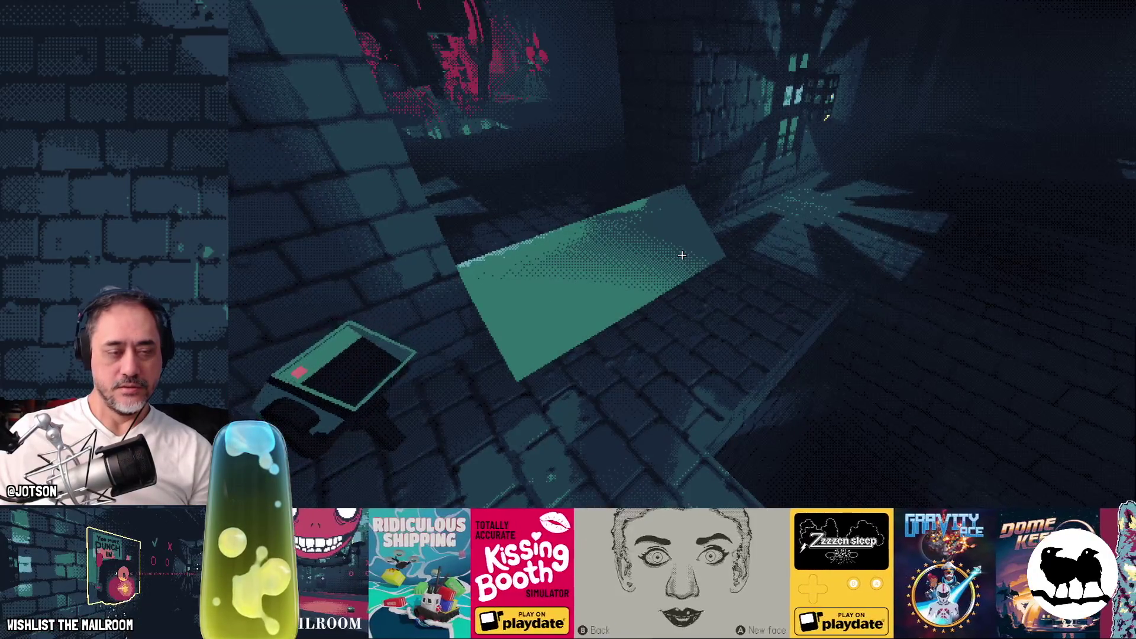
pyautogui.hotkey('alt', 'Tab')
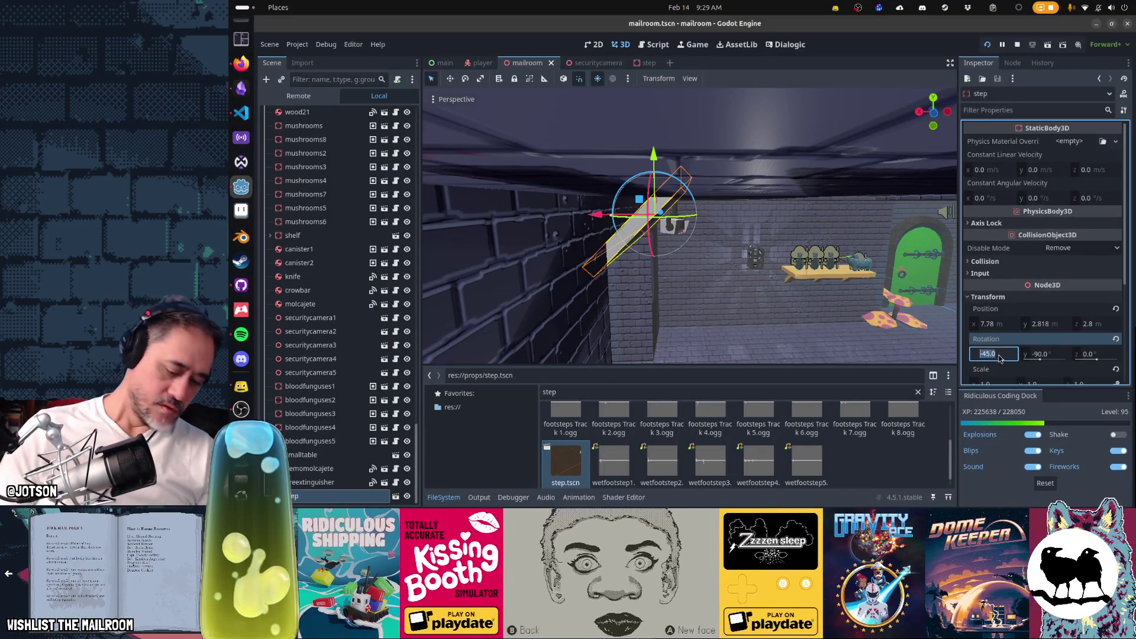
# Set the step's X rotation to -50, save the mailroom scene, and retest it in the game.
pyautogui.write('-50')
pyautogui.press('Return')
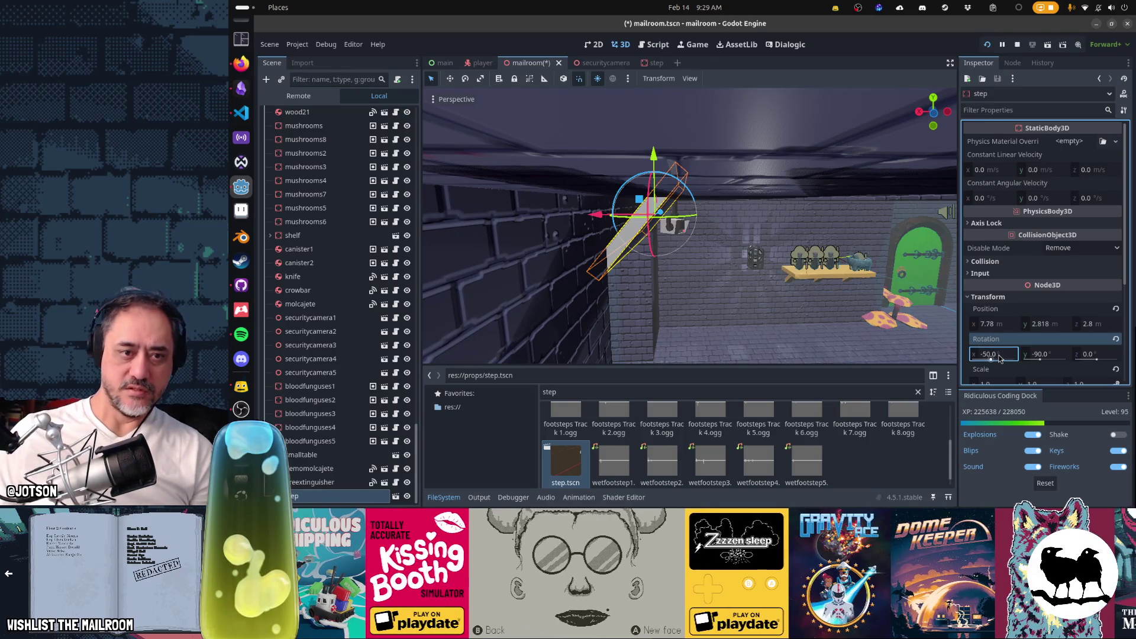
pyautogui.hotkey('ctrl', 's')
pyautogui.hotkey('alt', 'Tab')
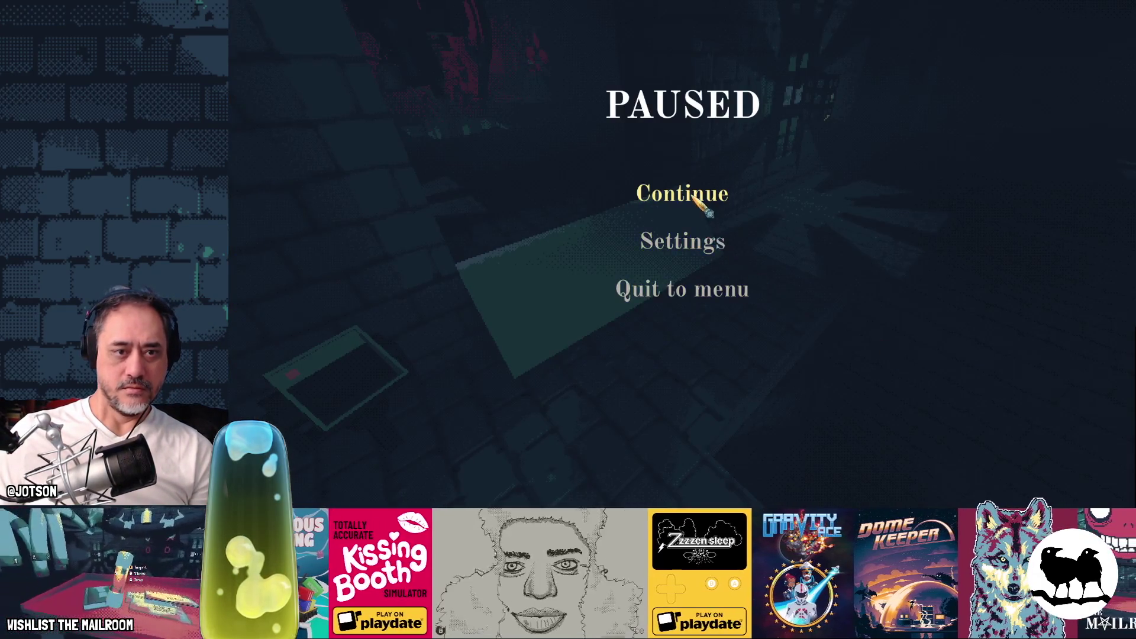
pyautogui.click(695, 201)
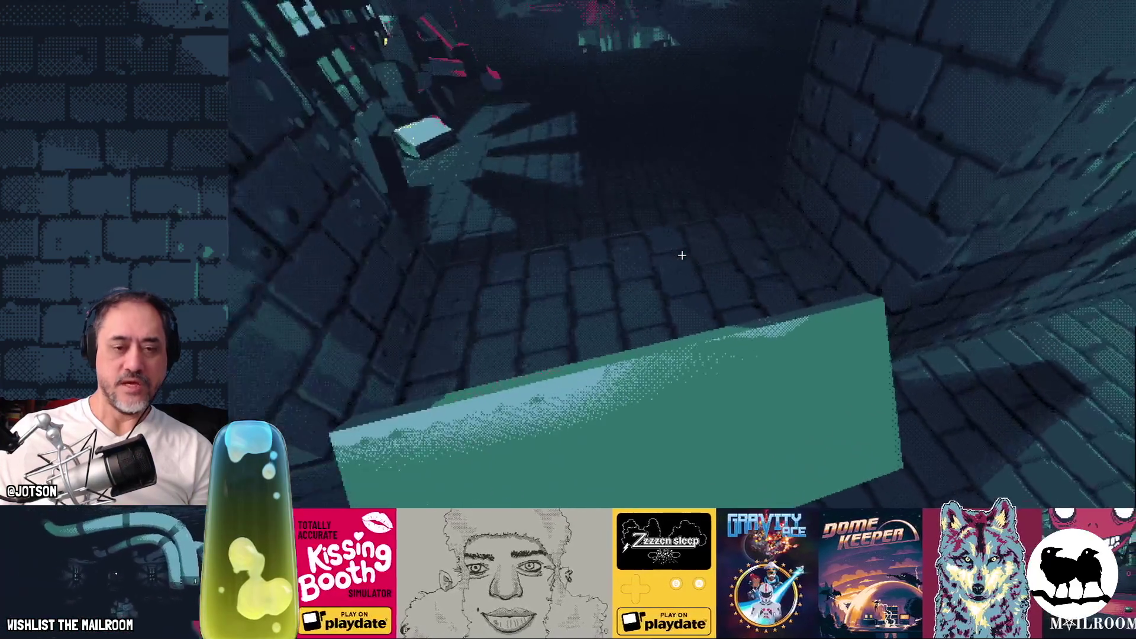
pyautogui.hotkey('alt', 'Tab')
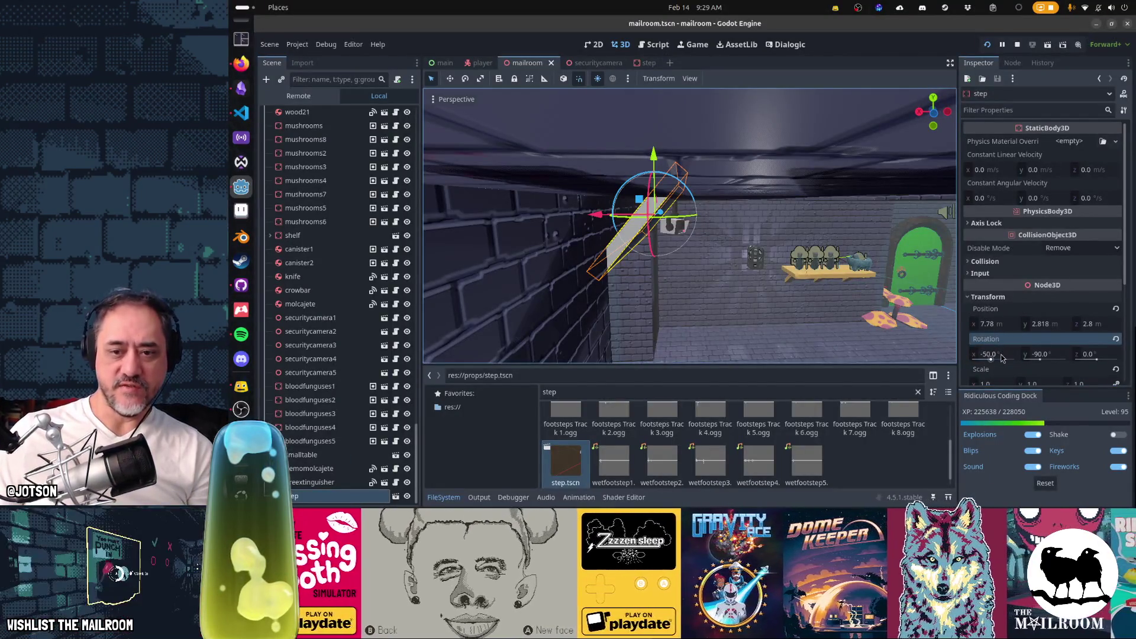
# Change the step's X rotation to -46 and retest it in the running game.
pyautogui.click(1003, 357)
pyautogui.write('5')
pyautogui.press('Return')
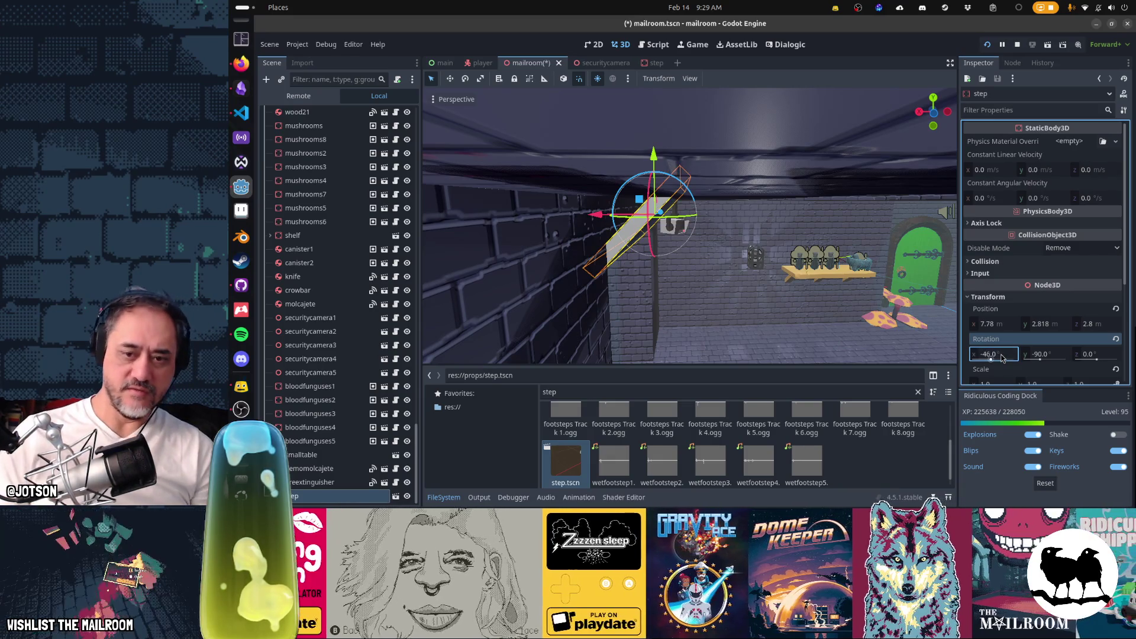
pyautogui.hotkey('alt', 'Tab')
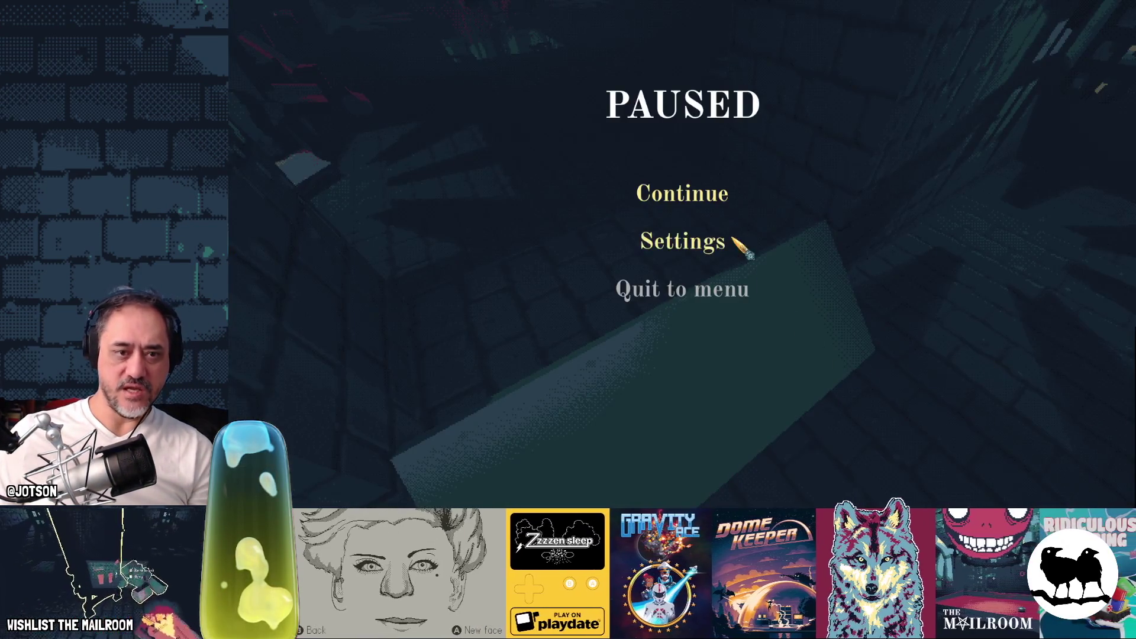
pyautogui.click(701, 201)
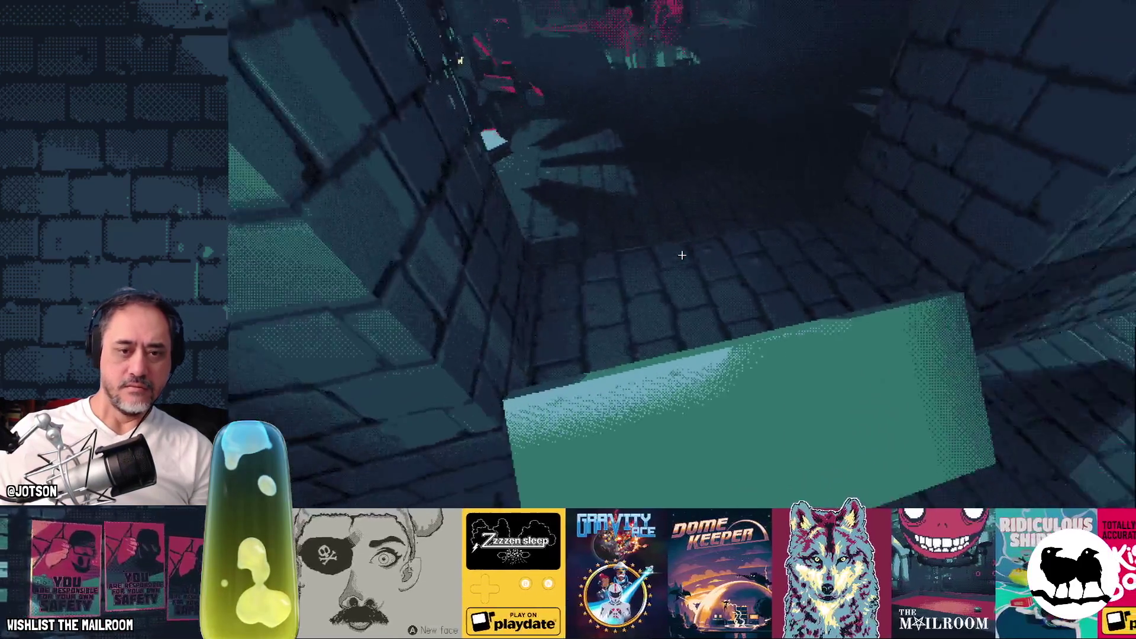
pyautogui.hotkey('alt', 'Tab')
# Set the step's X rotation to -45, retest, then stop the game and open the player scene.
pyautogui.click(990, 354)
pyautogui.write('45')
pyautogui.press('Return')
pyautogui.hotkey('alt', 'Tab')
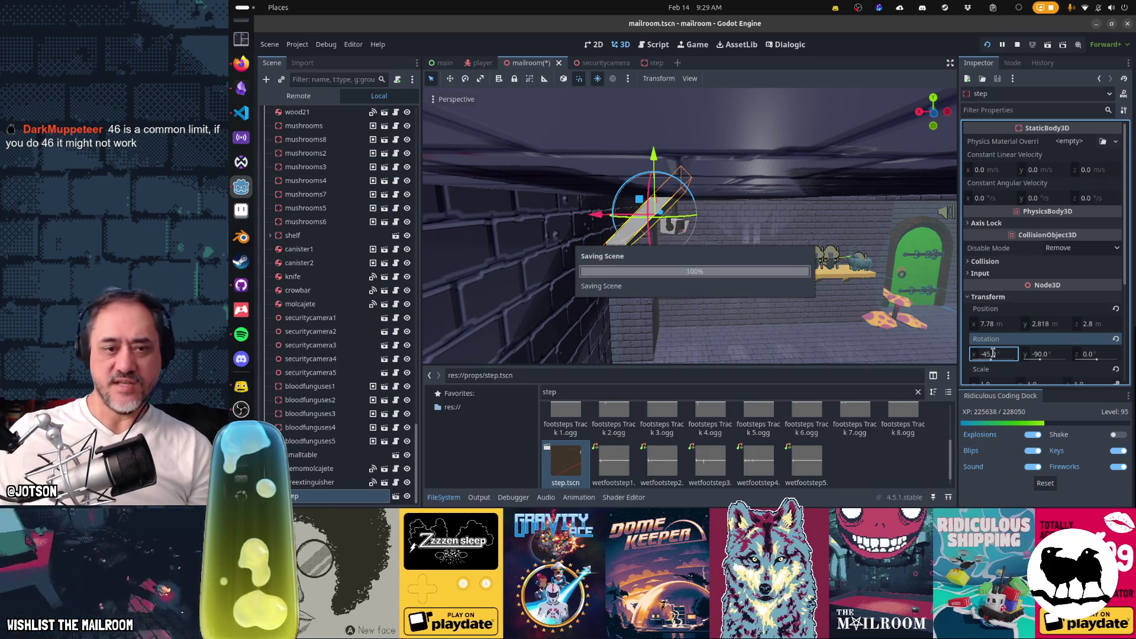
pyautogui.press('Escape')
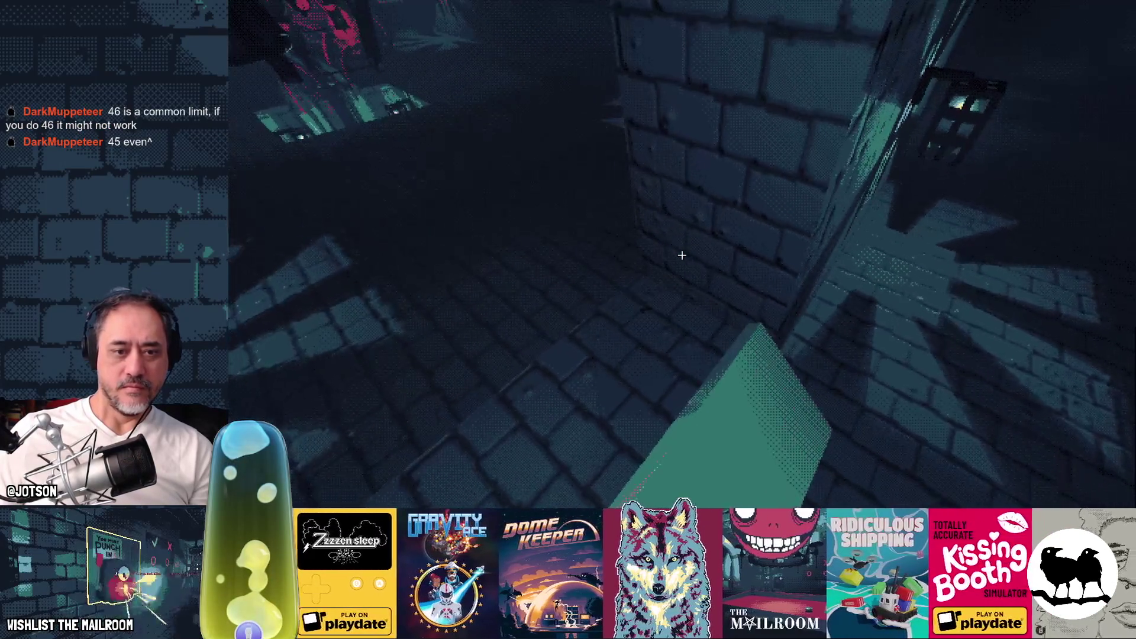
pyautogui.press('F8')
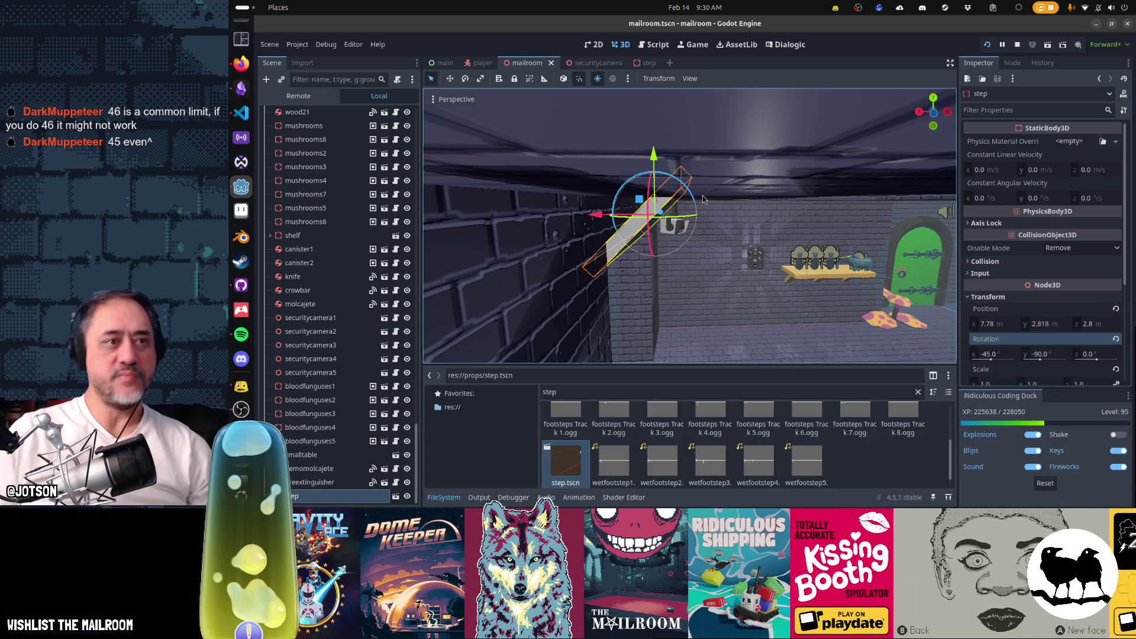
pyautogui.click(482, 63)
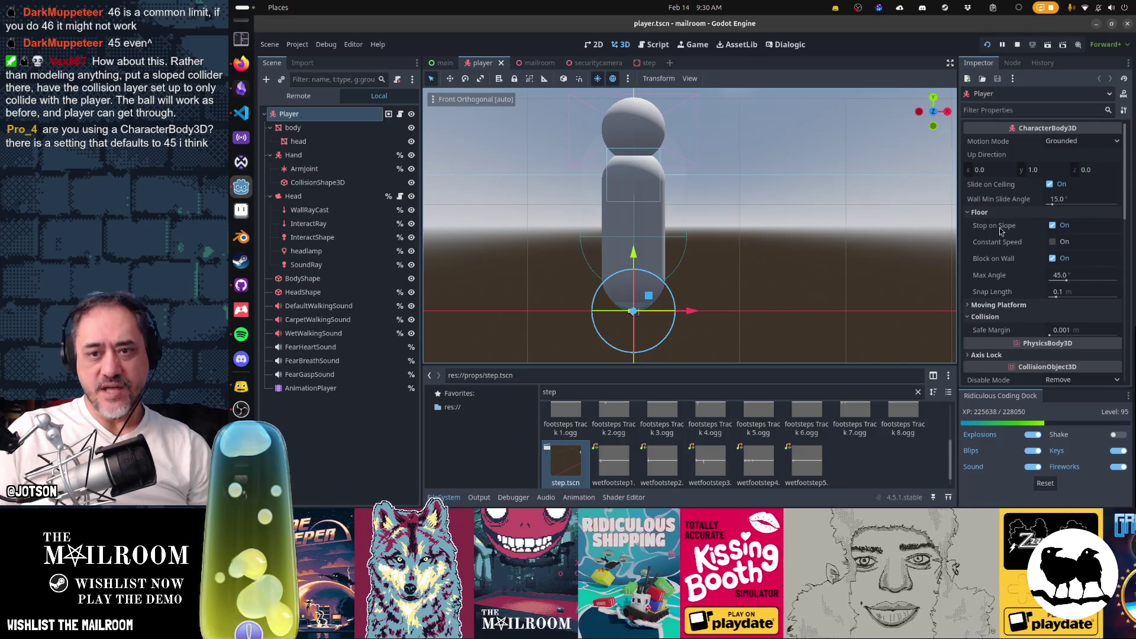
# Set the Player's floor Max Angle to 75° and switch back to the running game.
pyautogui.moveTo(1000, 229)
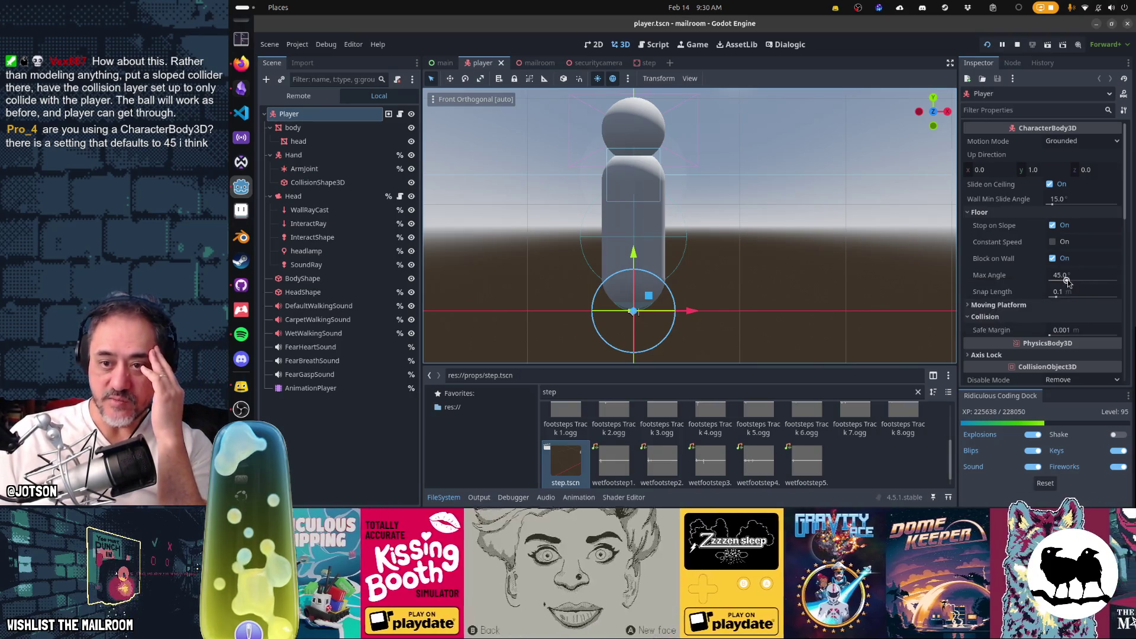
pyautogui.click(1079, 277)
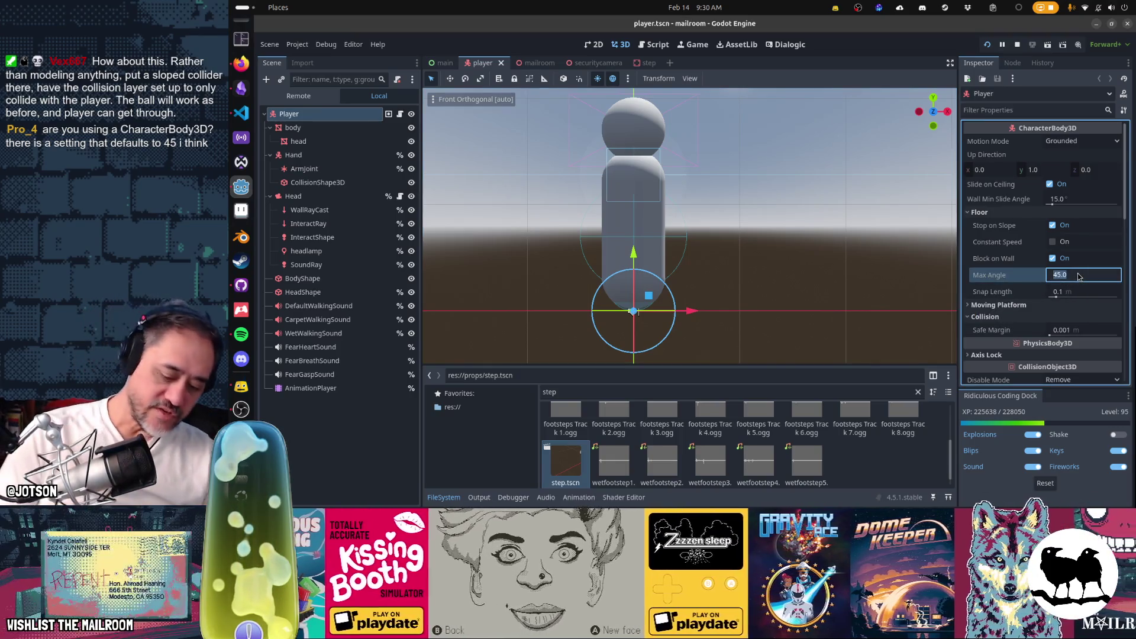
pyautogui.write('75')
pyautogui.press('Return')
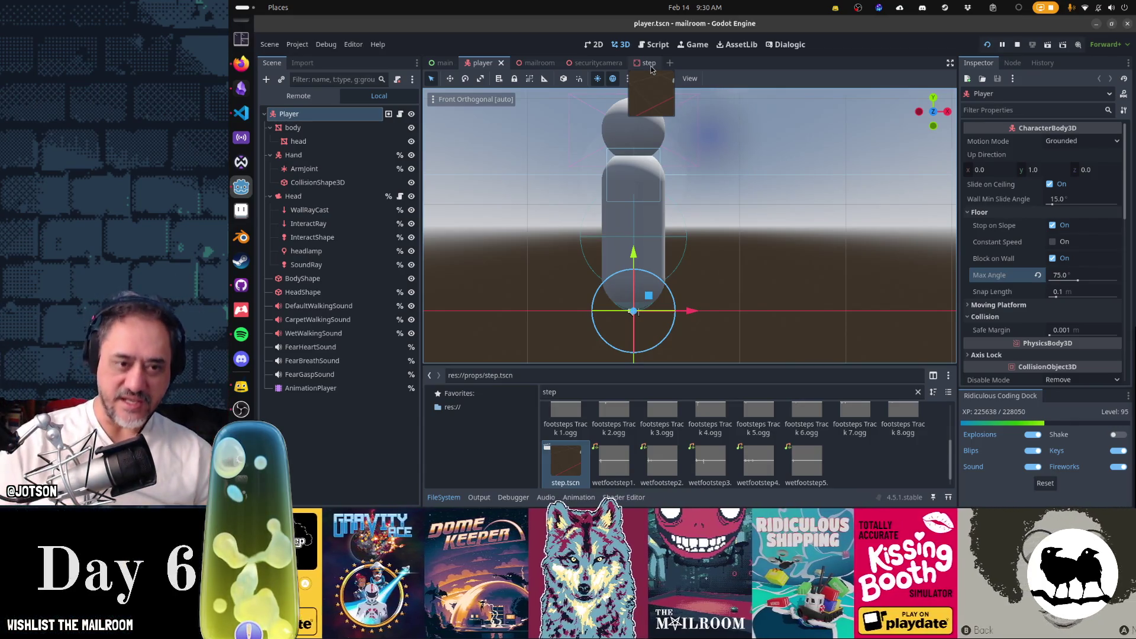
pyautogui.hotkey('alt', 'Tab')
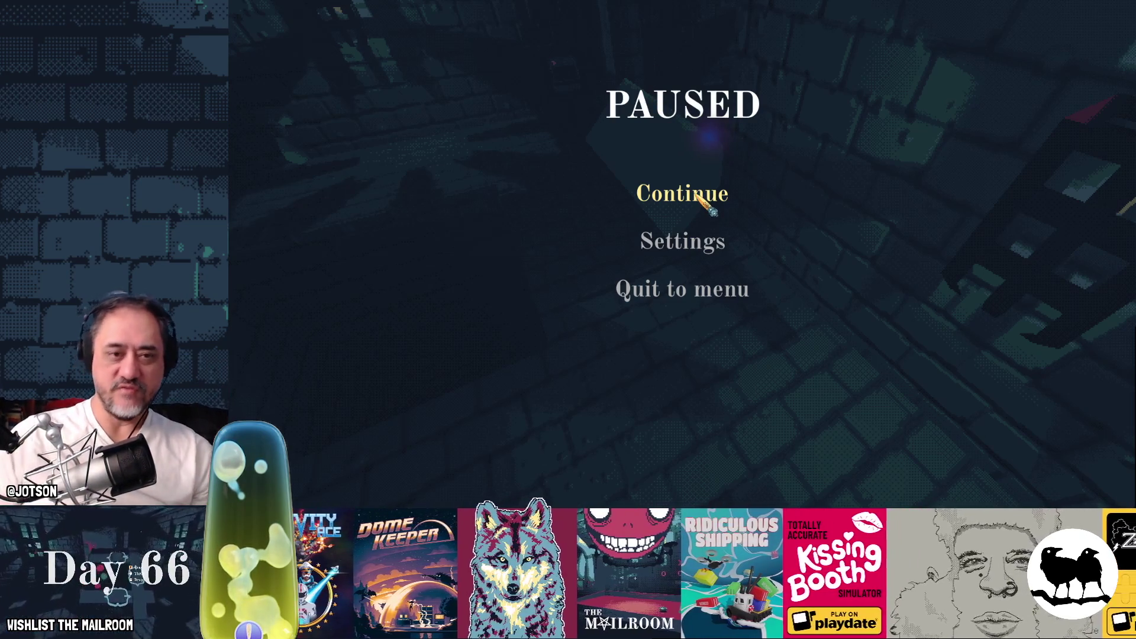
# In the mailroom level, set the step's X rotation to -60° and relaunch the game.
pyautogui.hotkey('alt', 'Tab')
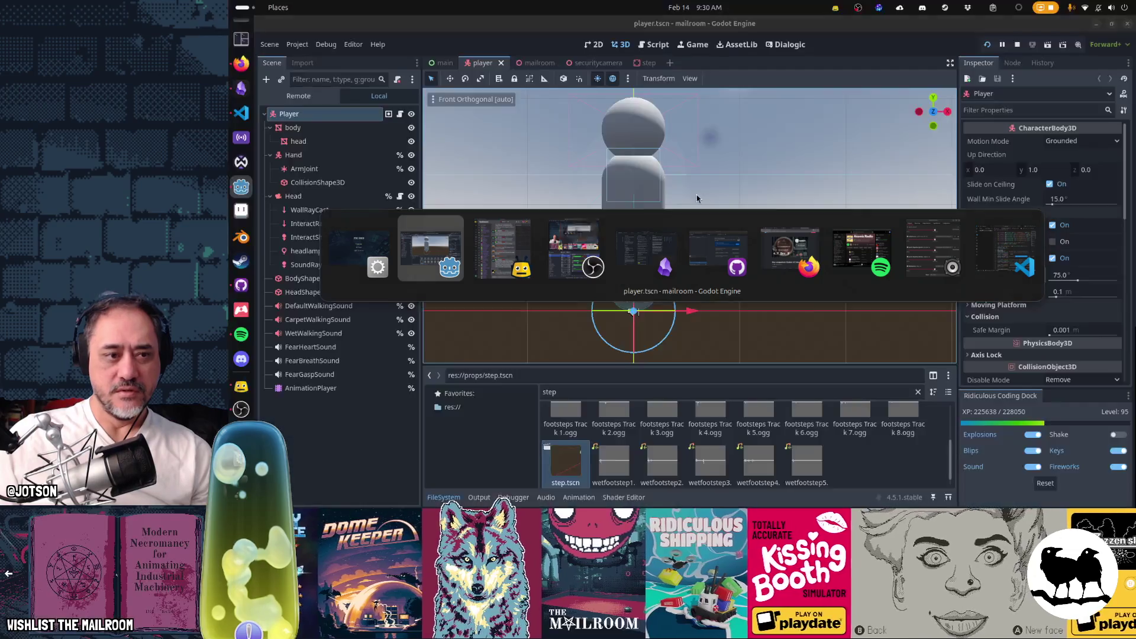
pyautogui.click(646, 62)
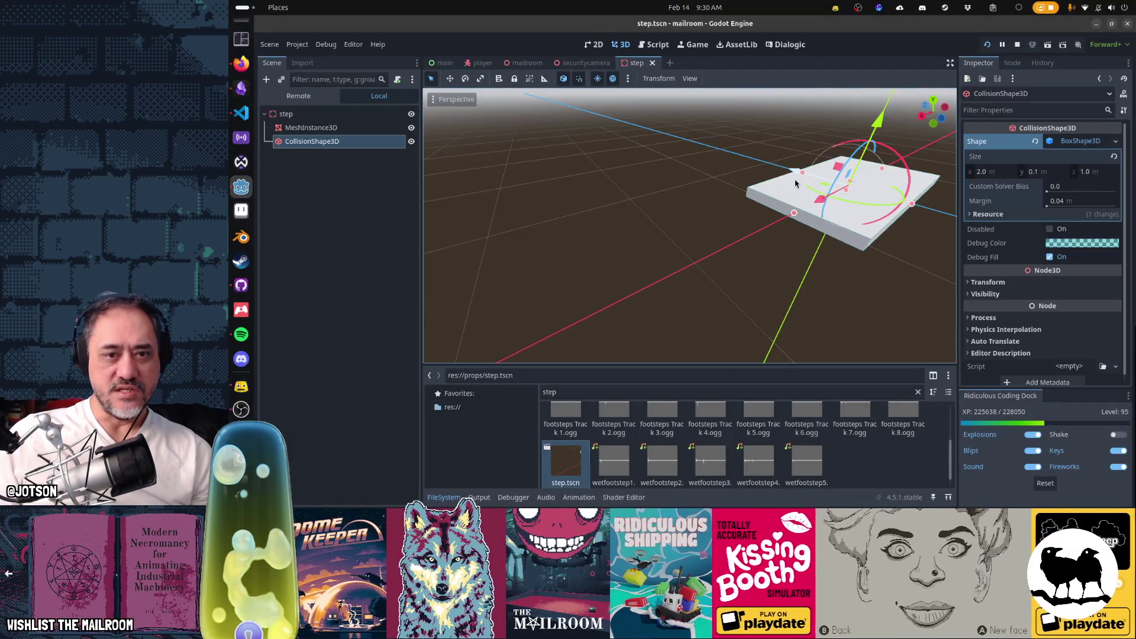
pyautogui.click(524, 63)
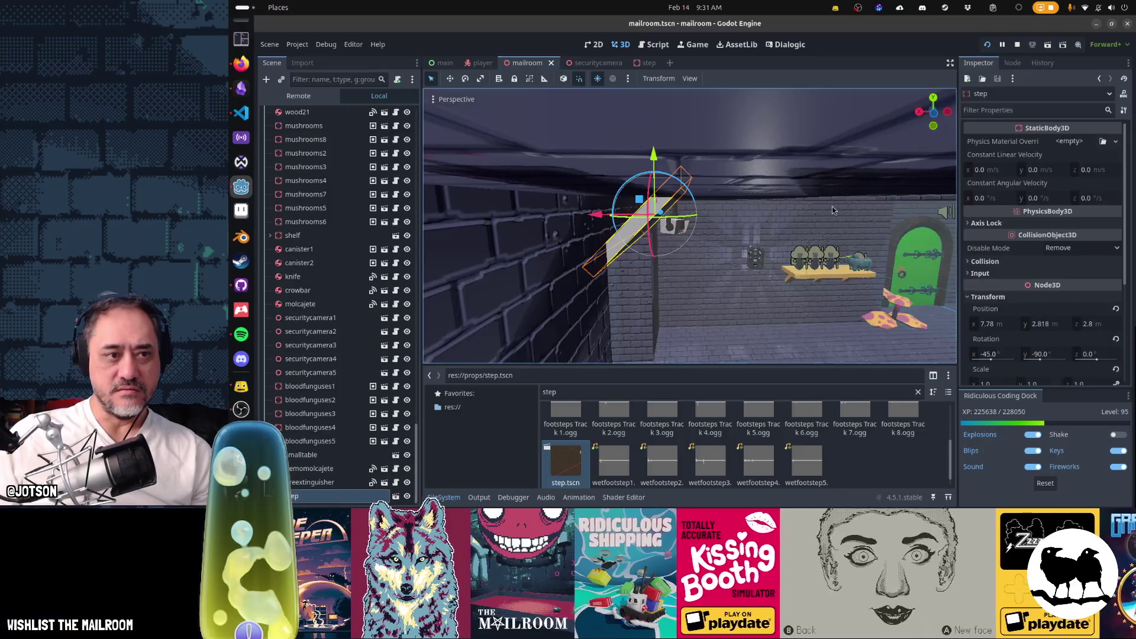
pyautogui.click(999, 355)
pyautogui.write('-6')
pyautogui.press('Return')
pyautogui.press('F6')
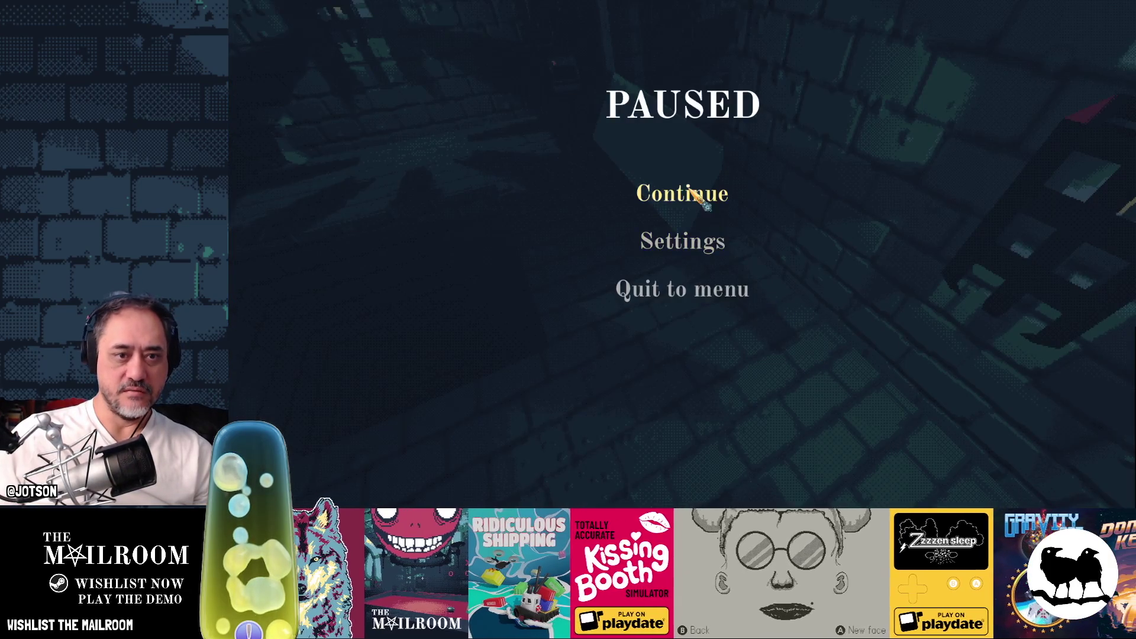
# Resume the game, walk up to the -60° step to test it, then stop the game.
pyautogui.click(689, 192)
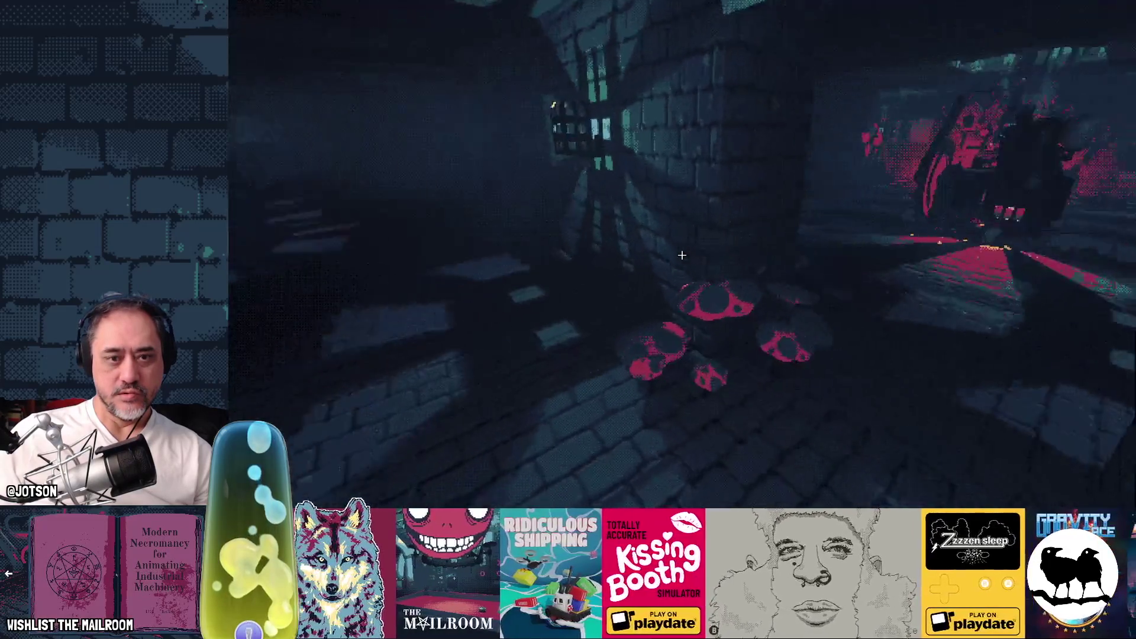
pyautogui.write('eve')
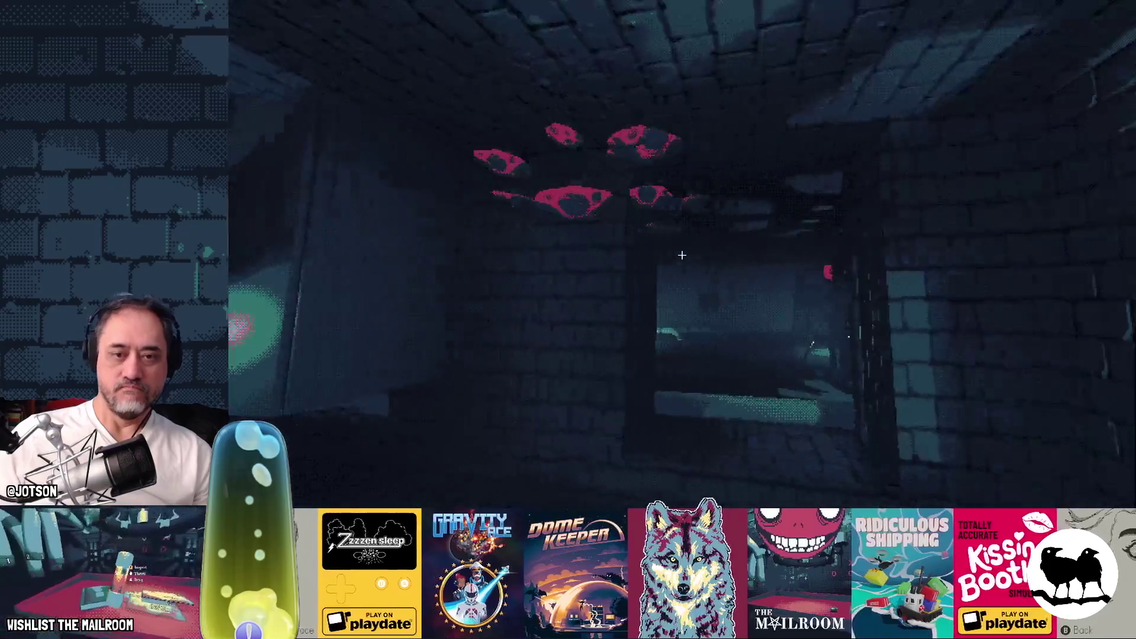
pyautogui.press('Escape')
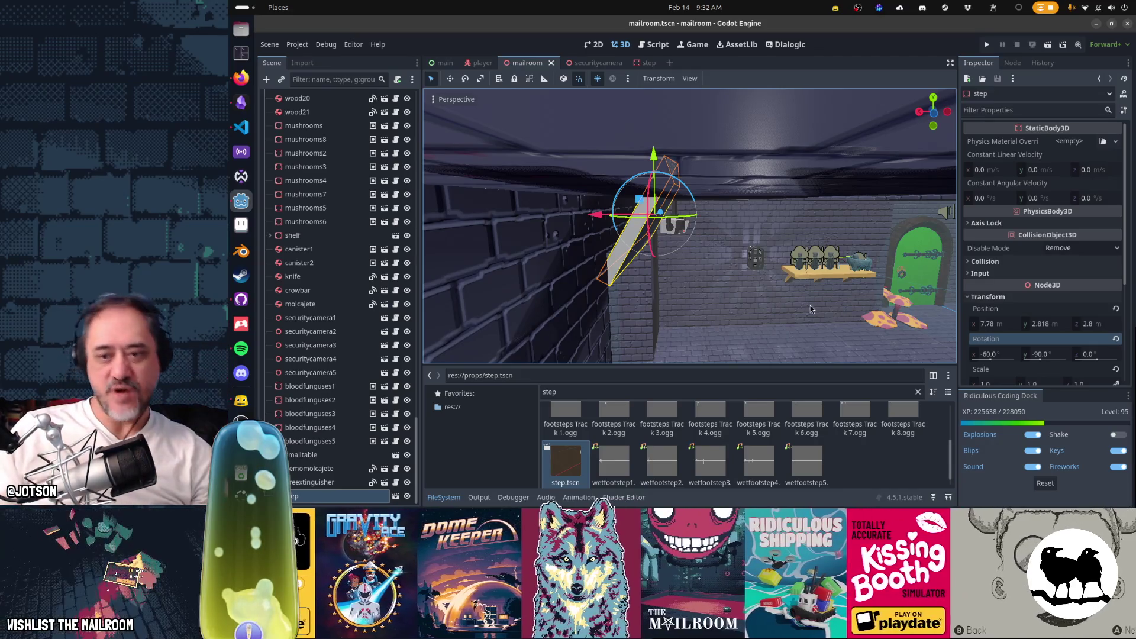
# Save the player scene, delete step.tscn from the props folder, and return to the mailroom level.
pyautogui.click(490, 66)
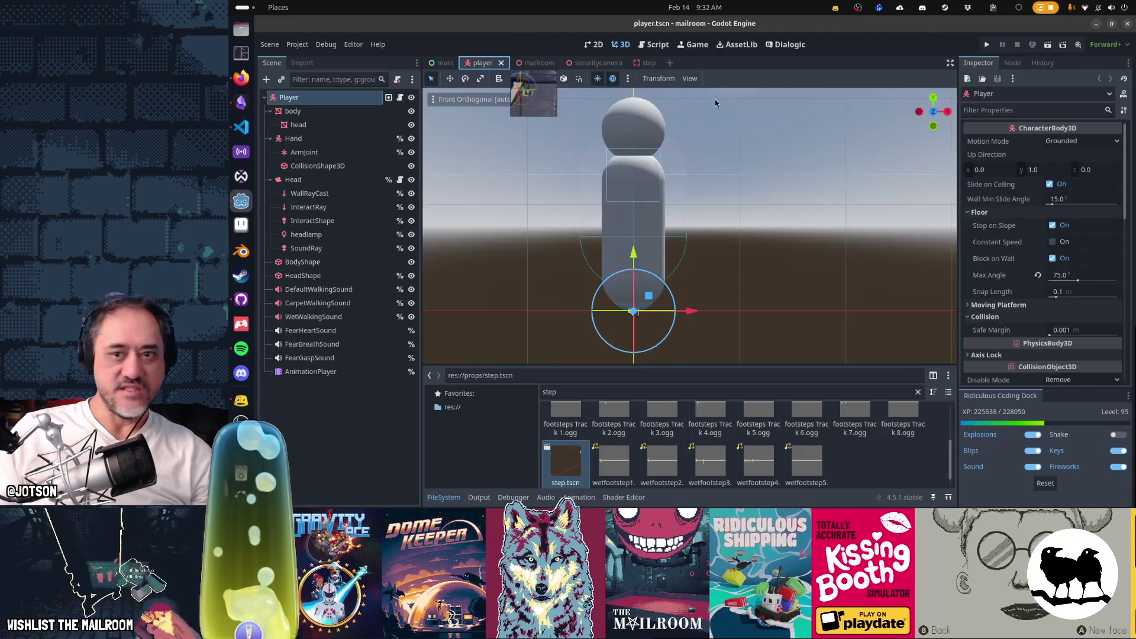
pyautogui.write('45')
pyautogui.hotkey('ctrl', 's')
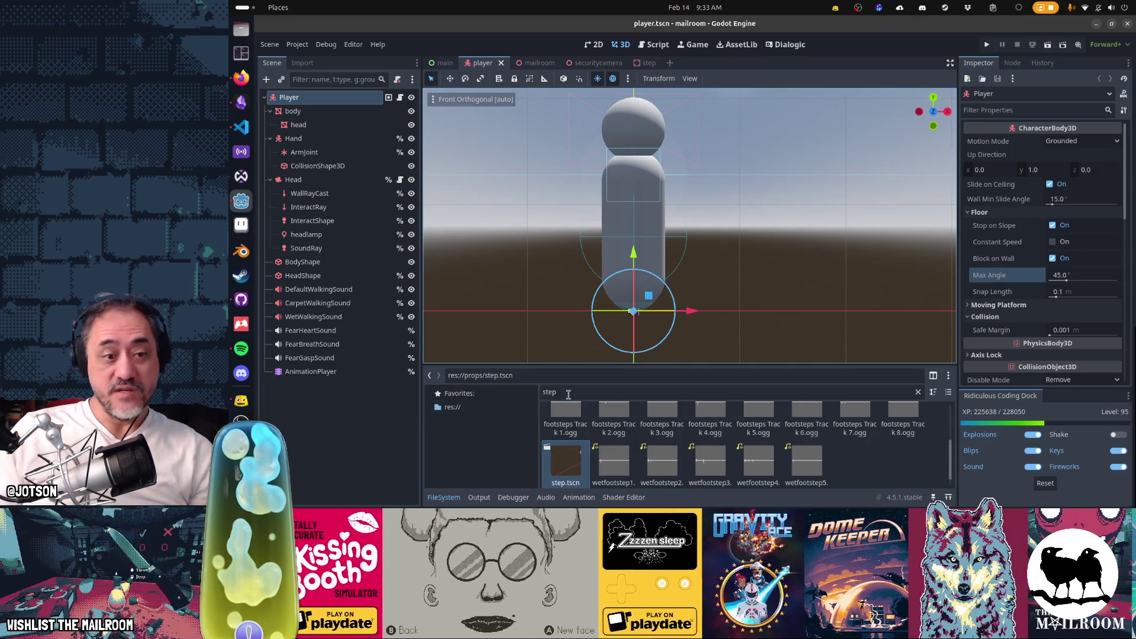
pyautogui.click(569, 393)
pyautogui.click(566, 484)
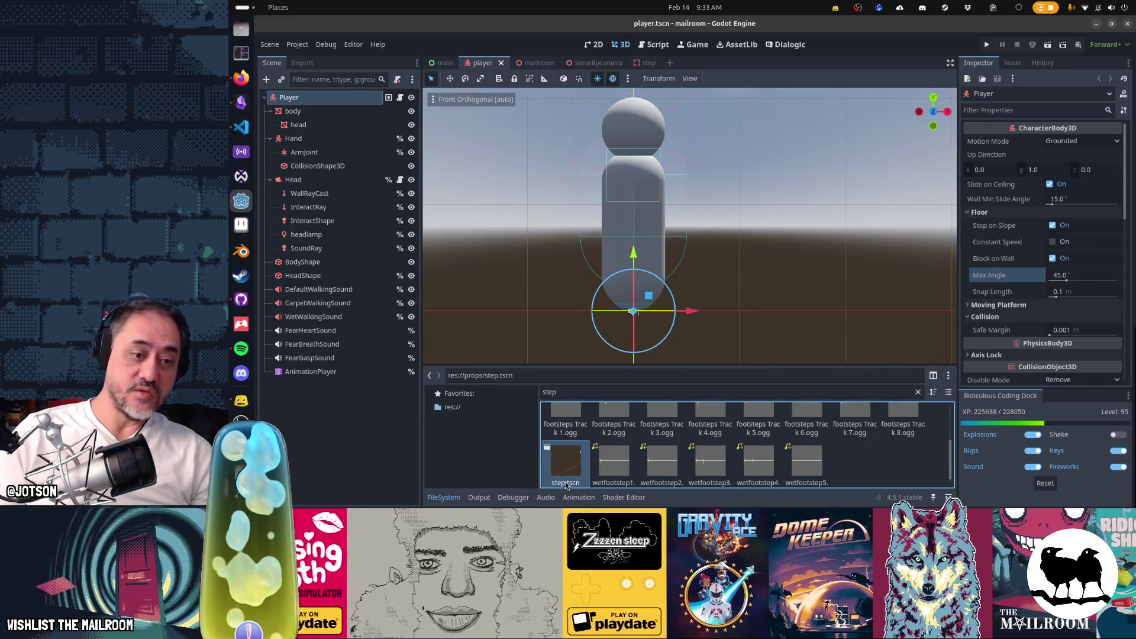
pyautogui.press('Delete')
pyautogui.press('Return')
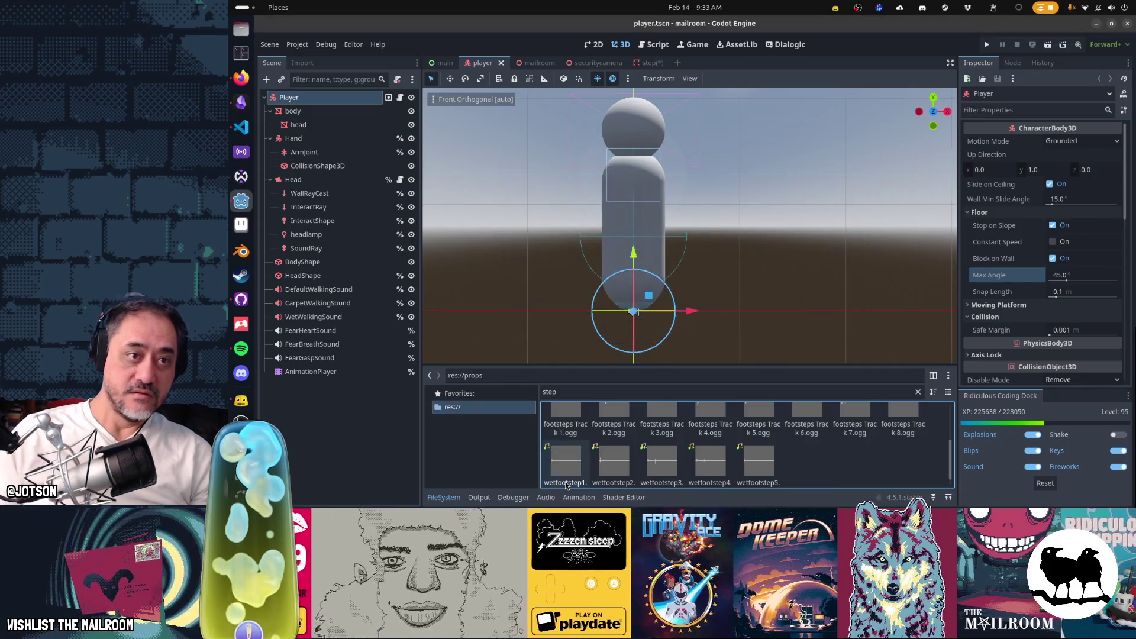
pyautogui.click(532, 63)
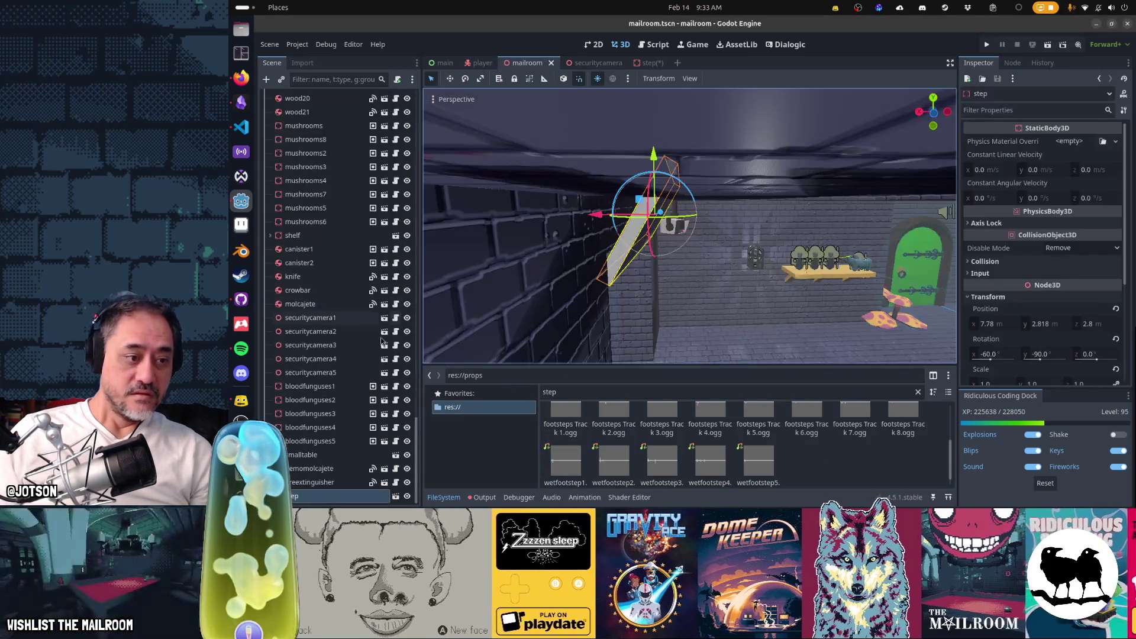
# Delete the step node from the mailroom level and save the level.
pyautogui.click(340, 501)
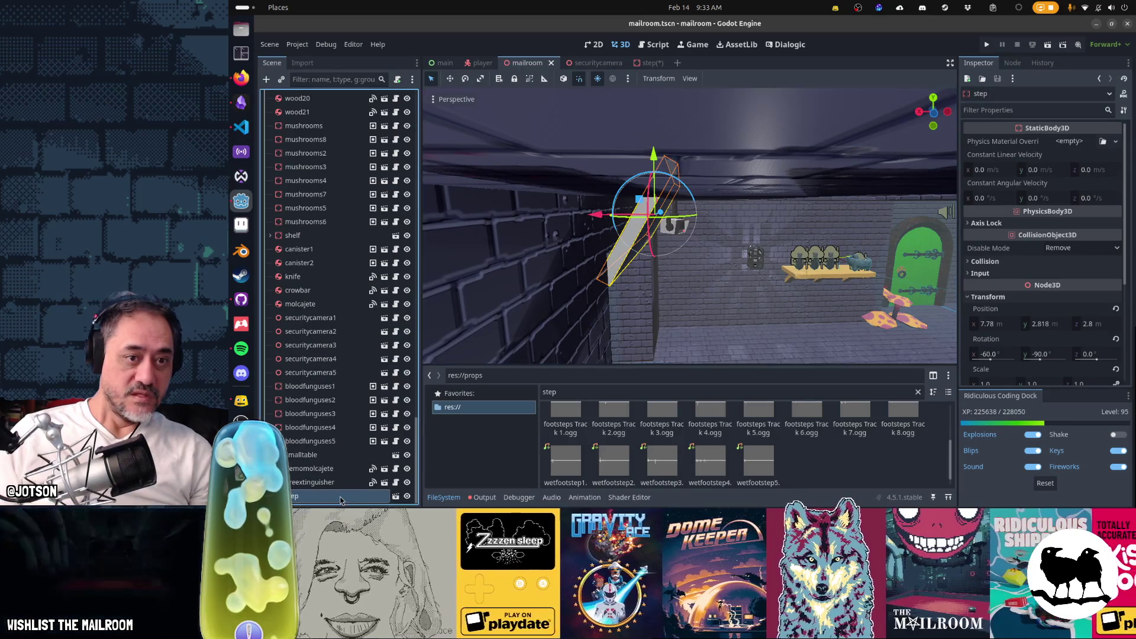
pyautogui.press('Delete')
pyautogui.press('Return')
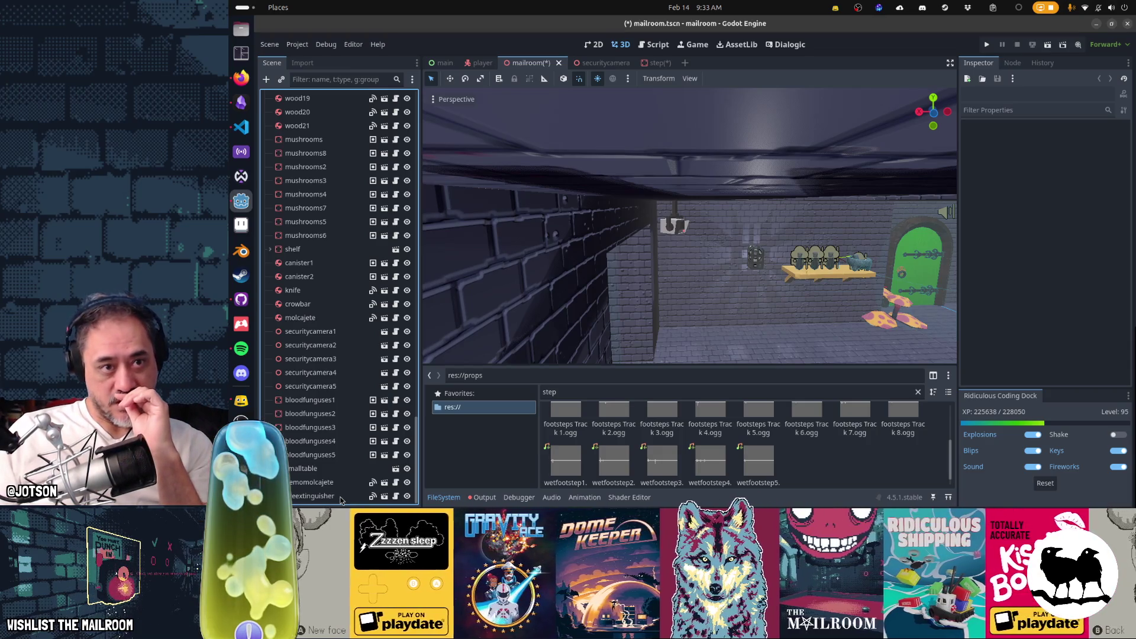
pyautogui.hotkey('ctrl', 's')
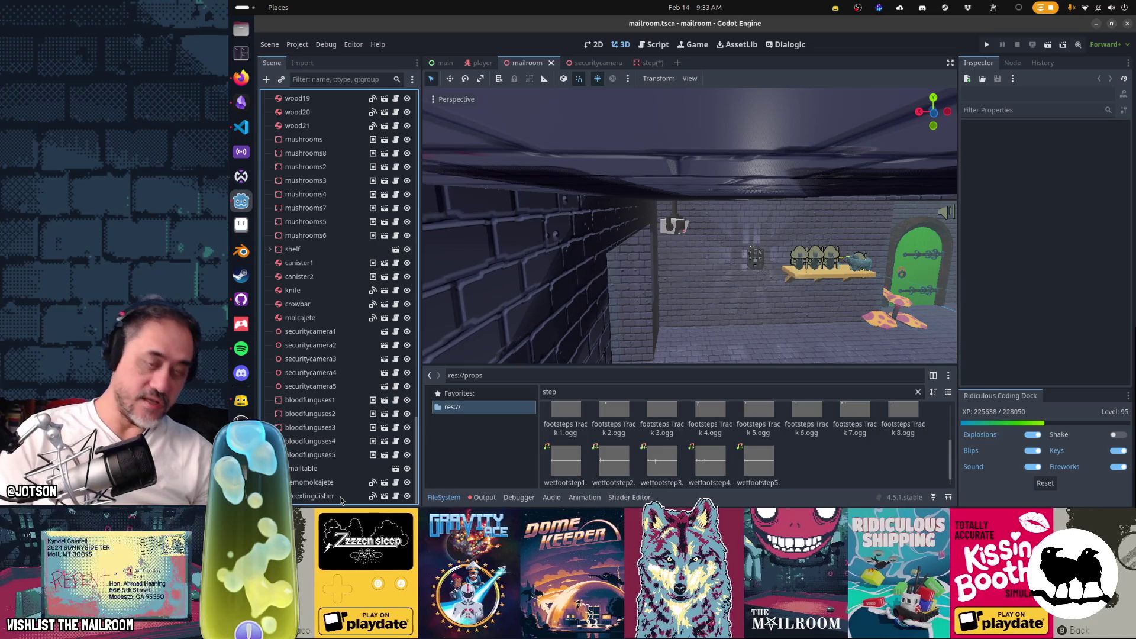
# Quick-search the project for 'building' and select building.tscn.
pyautogui.hotkey('shift', 'alt', 'o')
pyautogui.write('building')
pyautogui.press('Down')
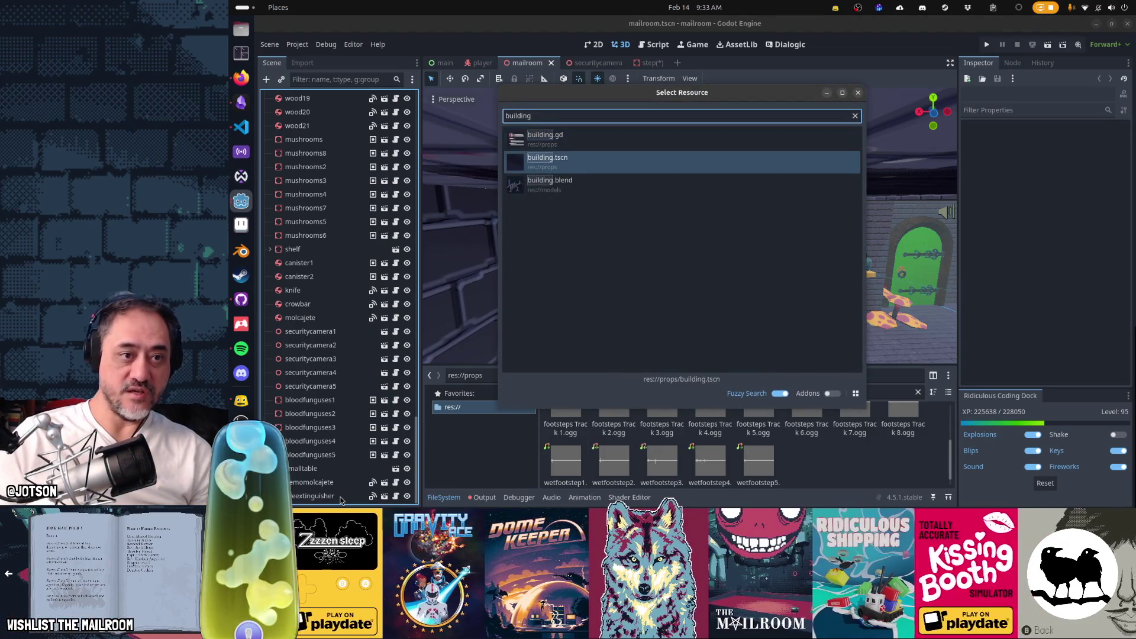
# Open building.tscn, make the wall visible, and fly the camera through the corridors.
pyautogui.press('Return')
pyautogui.scroll(5, 379, 248)
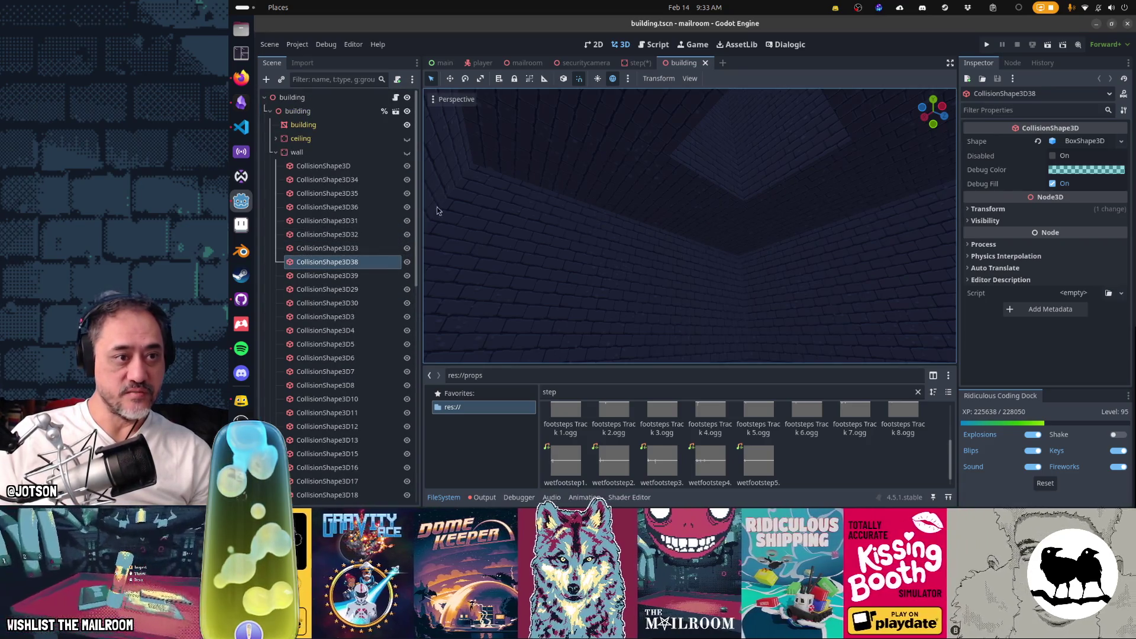
pyautogui.click(407, 153)
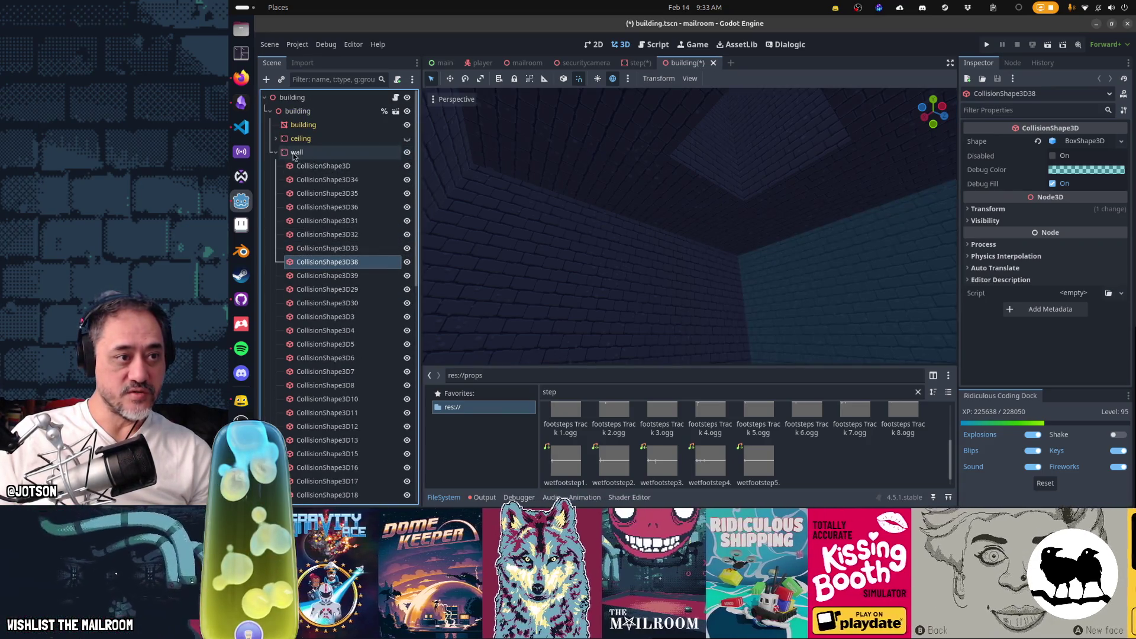
pyautogui.click(276, 152)
pyautogui.rightClick(689, 225)
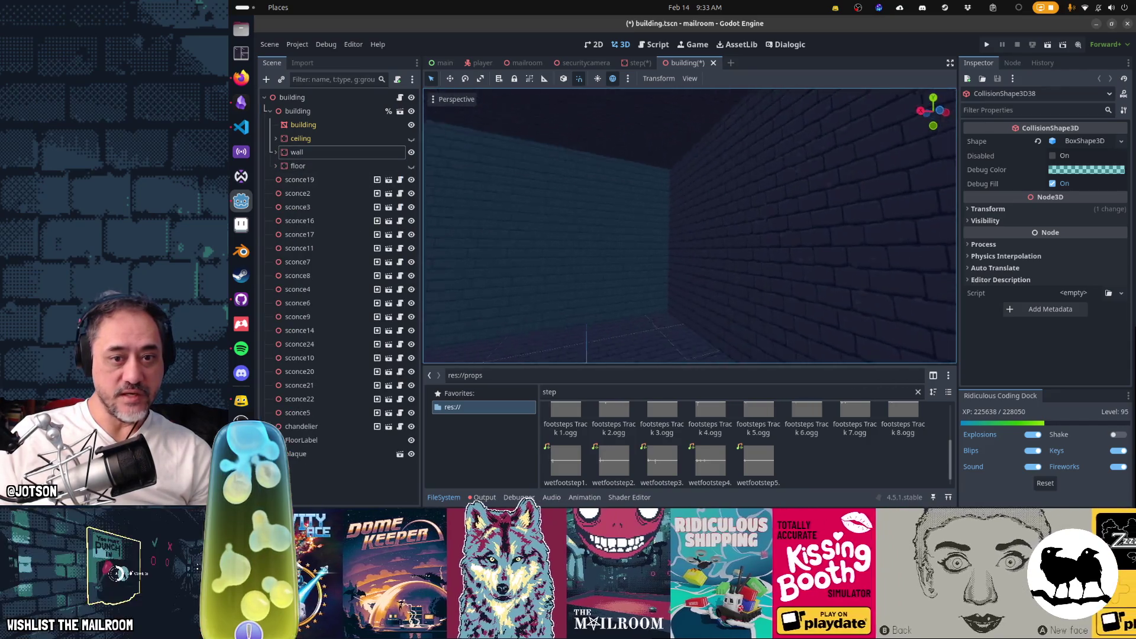
pyautogui.press('w')
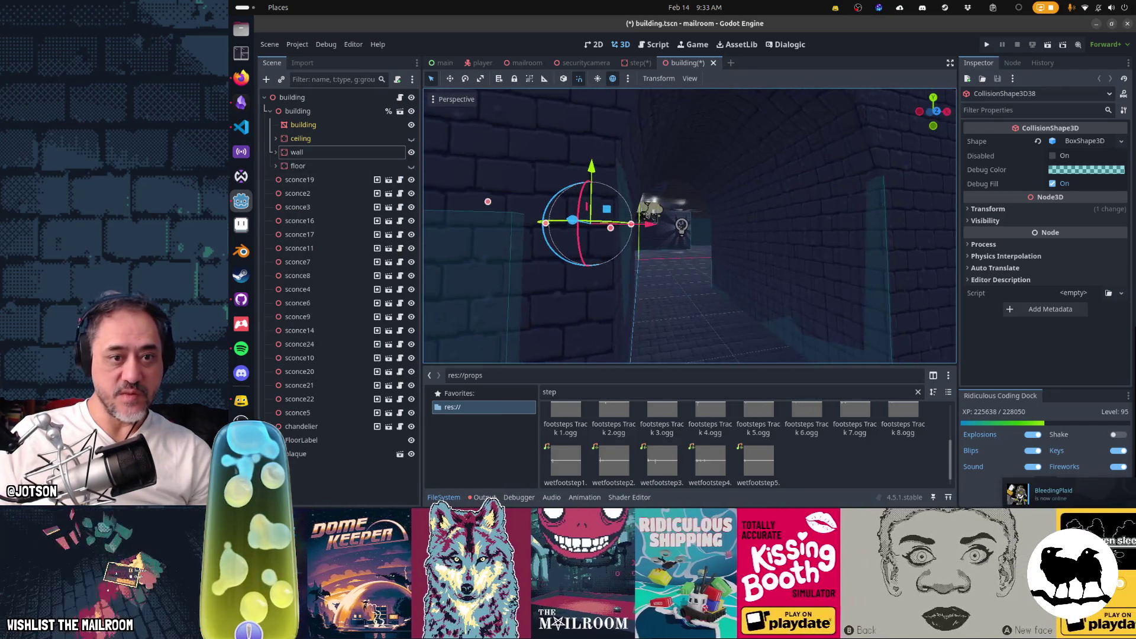
pyautogui.press('w')
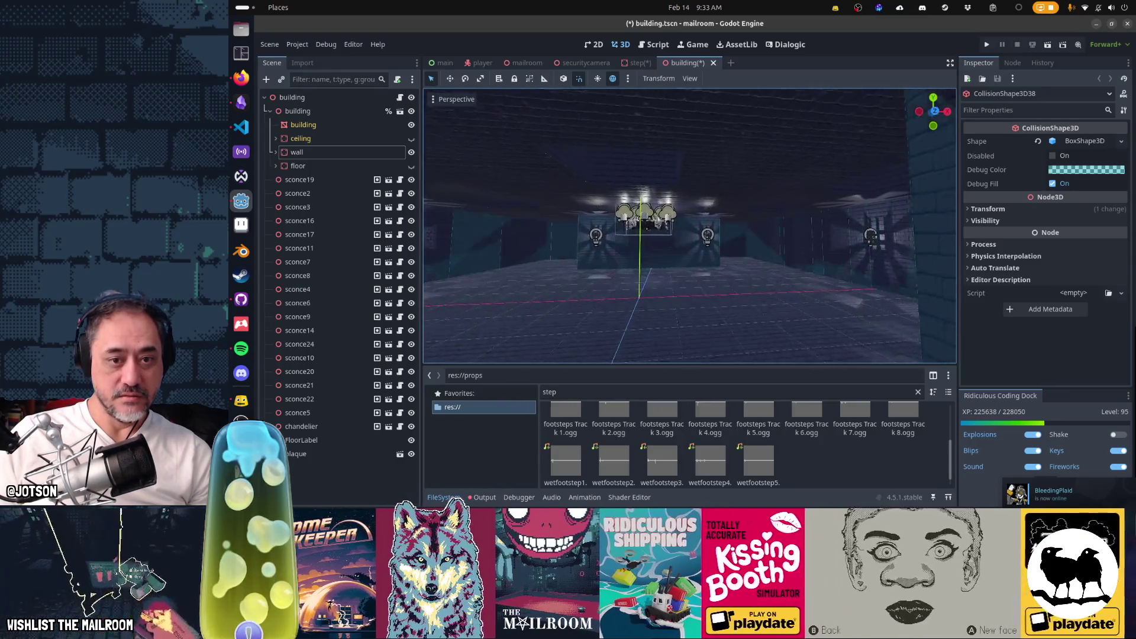
pyautogui.press('w')
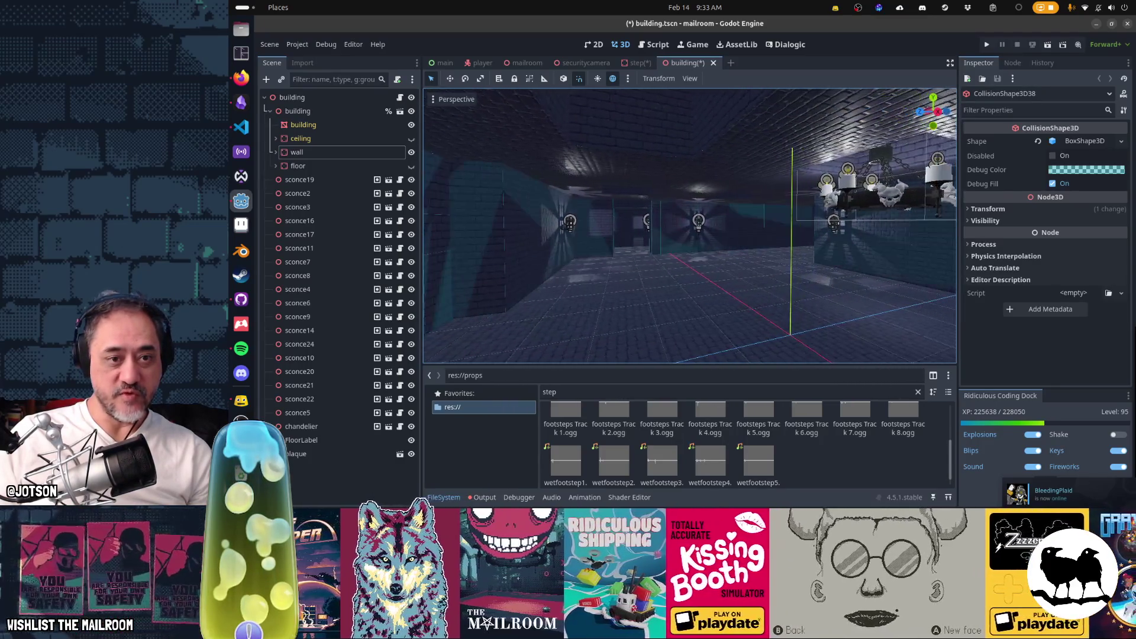
pyautogui.press('w')
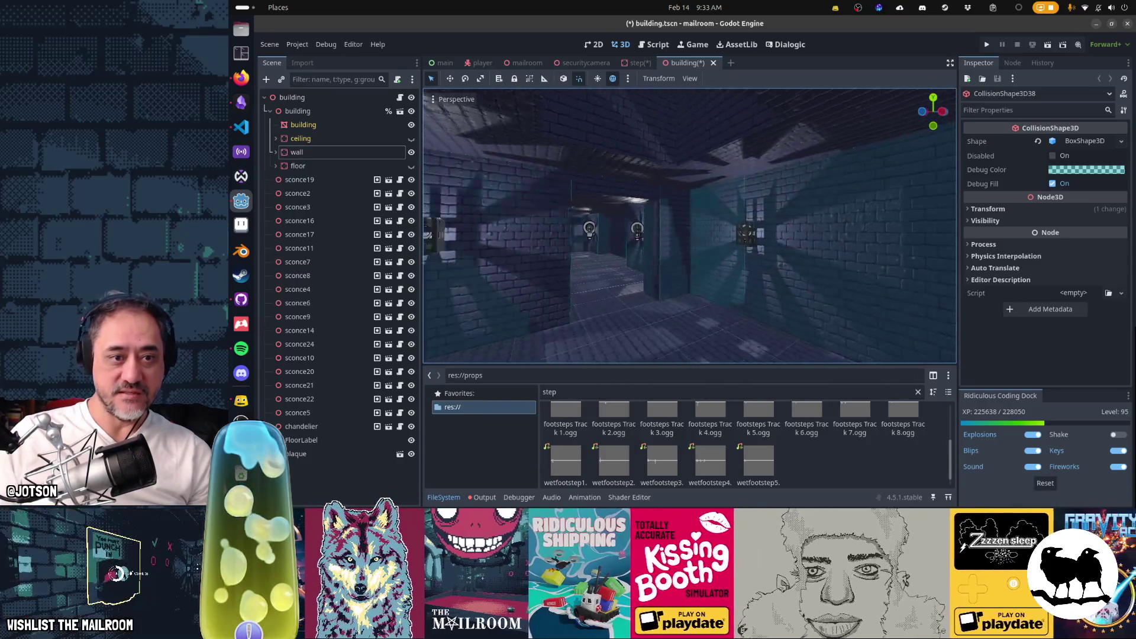
pyautogui.press('w')
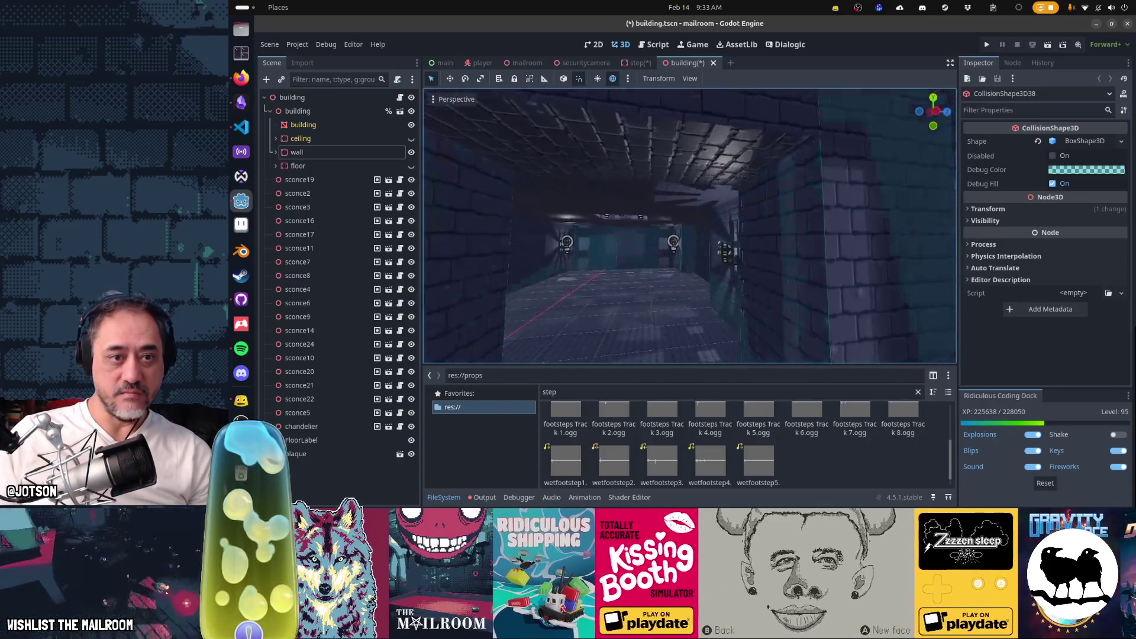
pyautogui.press('w')
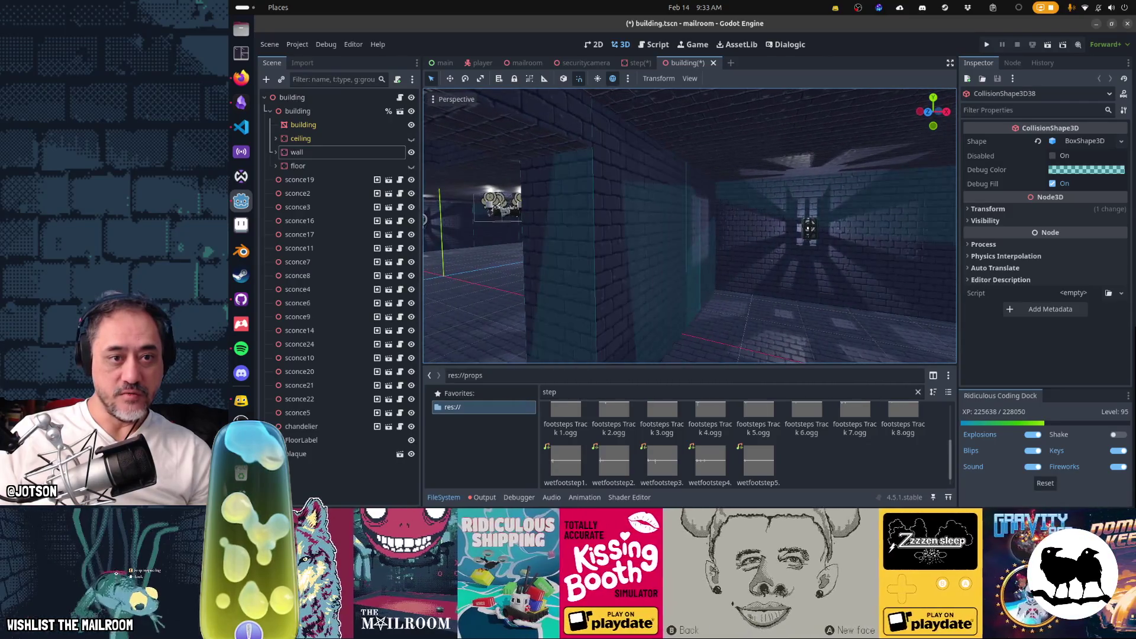
pyautogui.press('w')
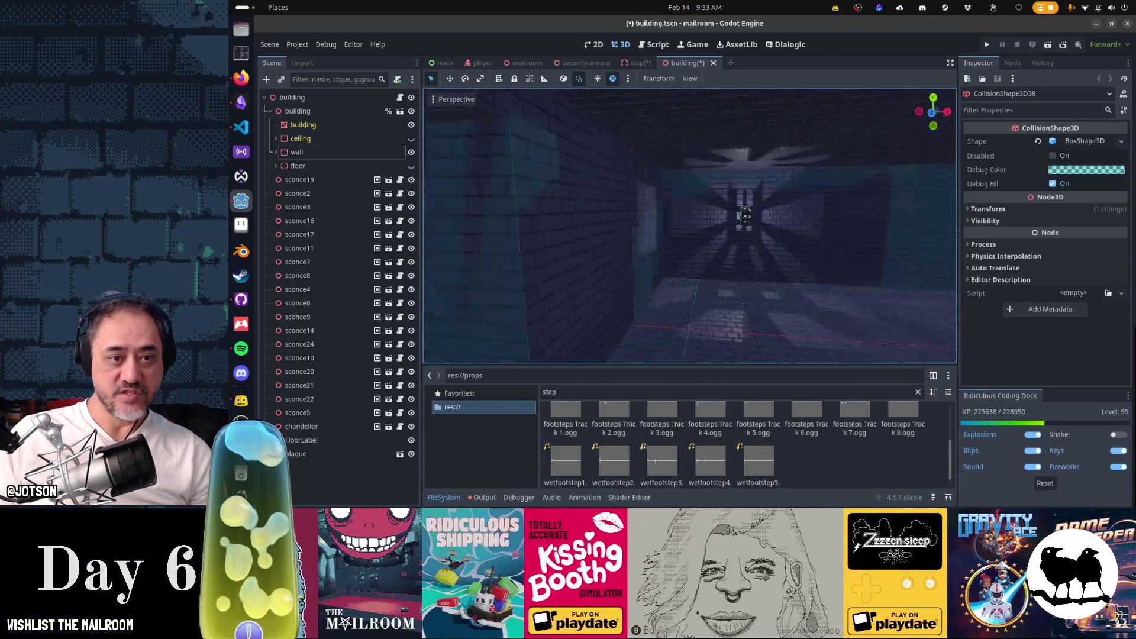
pyautogui.press('w')
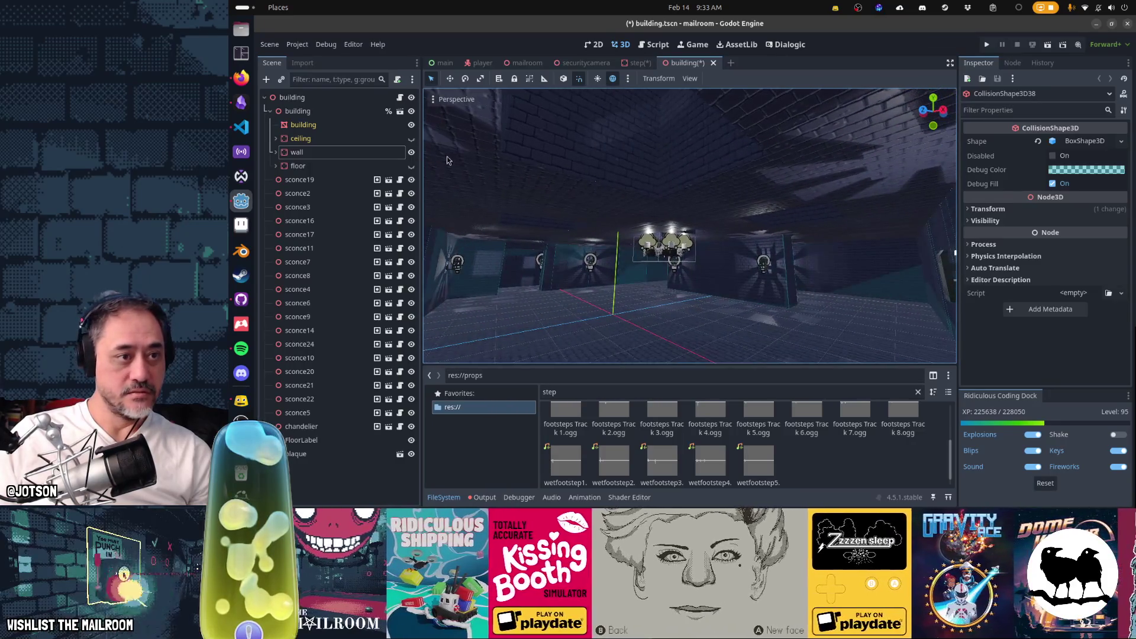
# Toggle the wall's visibility, look around, and expand the wall node's collision shapes.
pyautogui.click(411, 152)
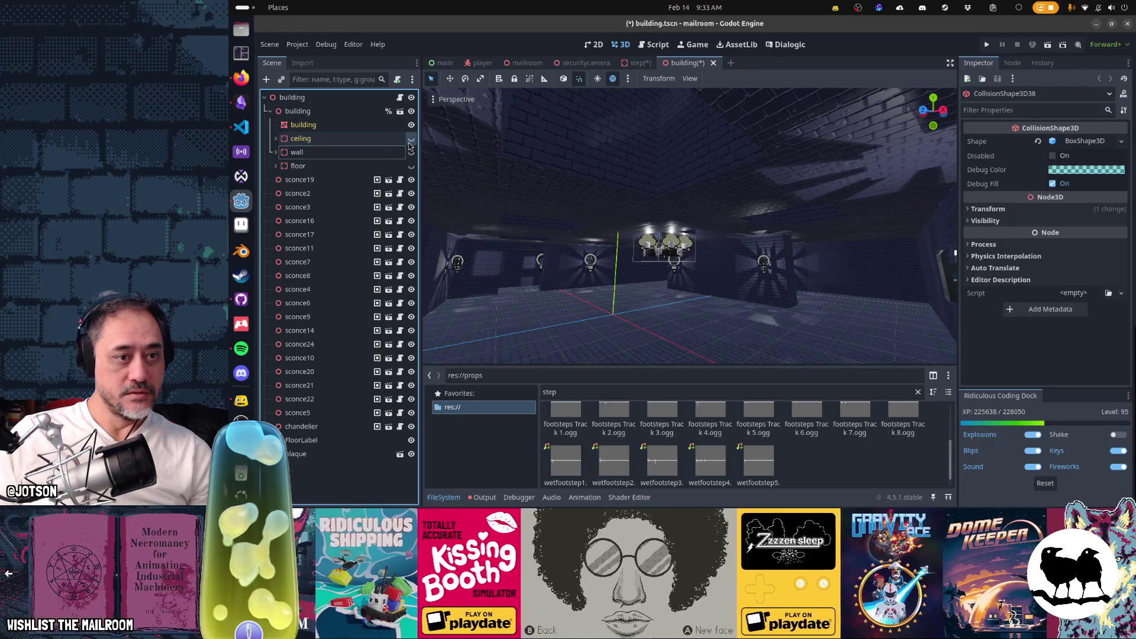
pyautogui.rightClick(689, 225)
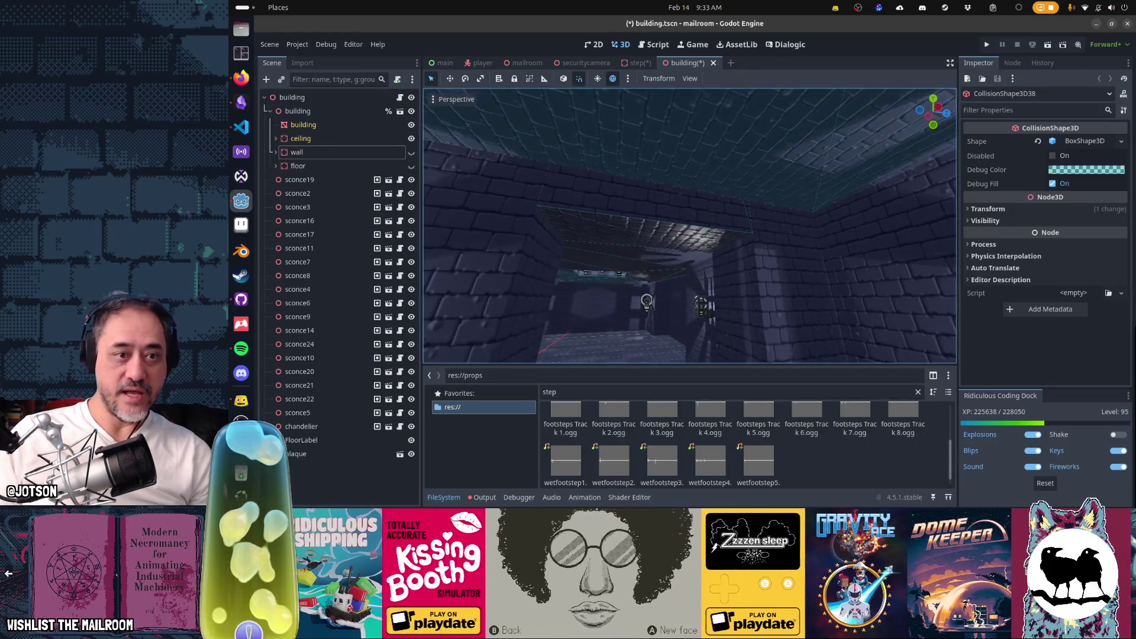
pyautogui.moveTo(689, 225)
pyautogui.mouseDown()
pyautogui.moveTo(610, 216)
pyautogui.moveTo(657, 204)
pyautogui.moveTo(704, 228)
pyautogui.moveTo(725, 264)
pyautogui.mouseUp()
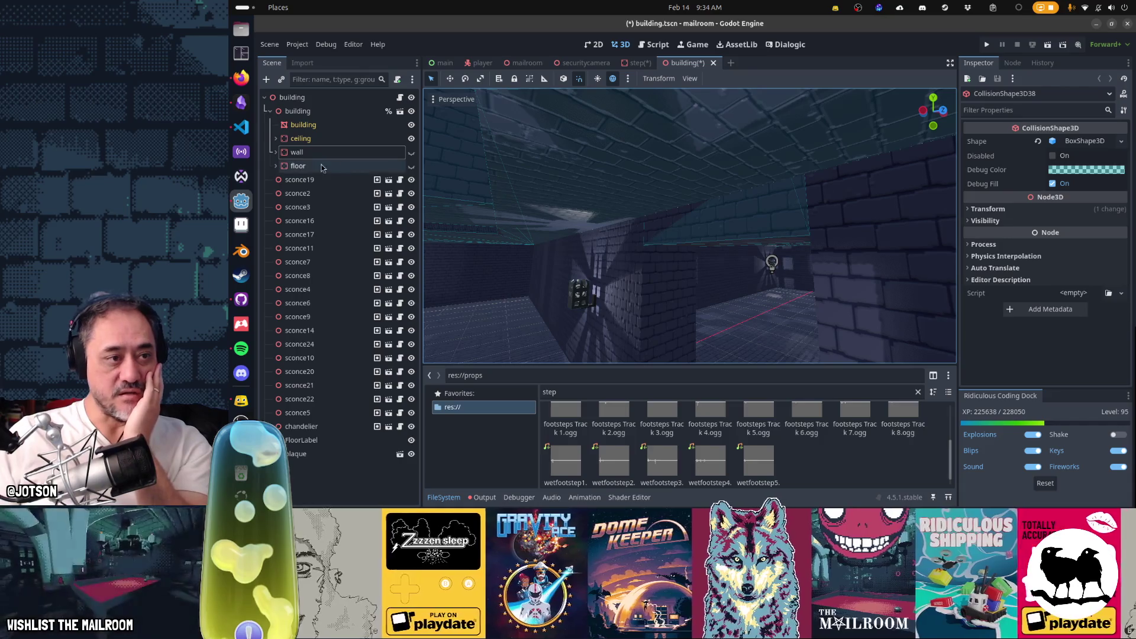
pyautogui.click(275, 152)
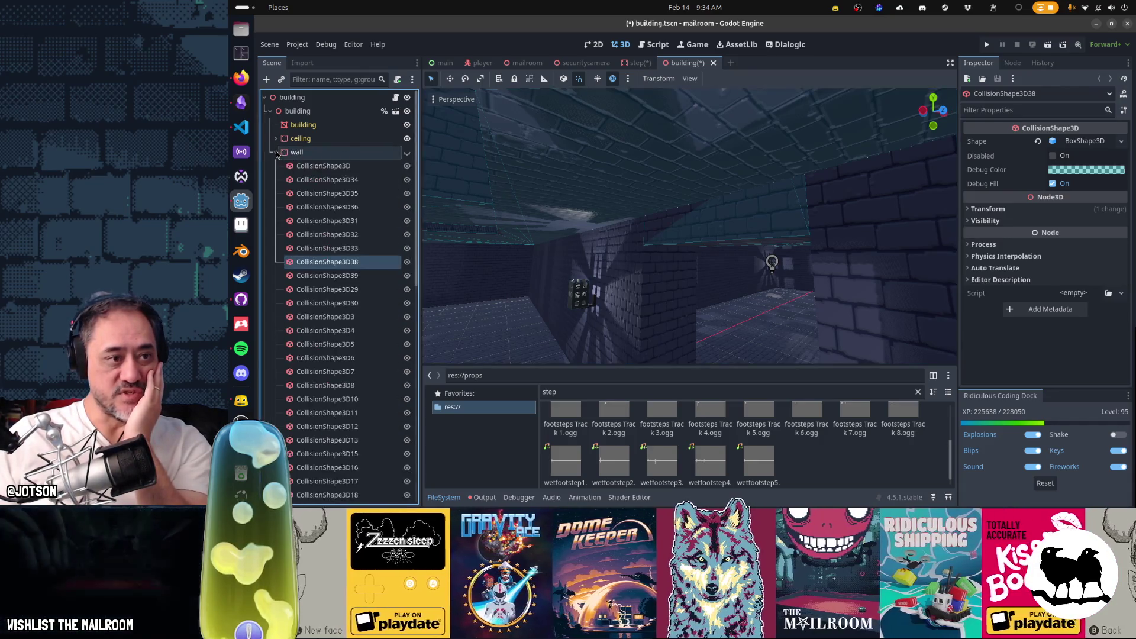
# Add a CollisionShape3D under the wall's shape, delete it again, and collapse the wall node.
pyautogui.click(265, 79)
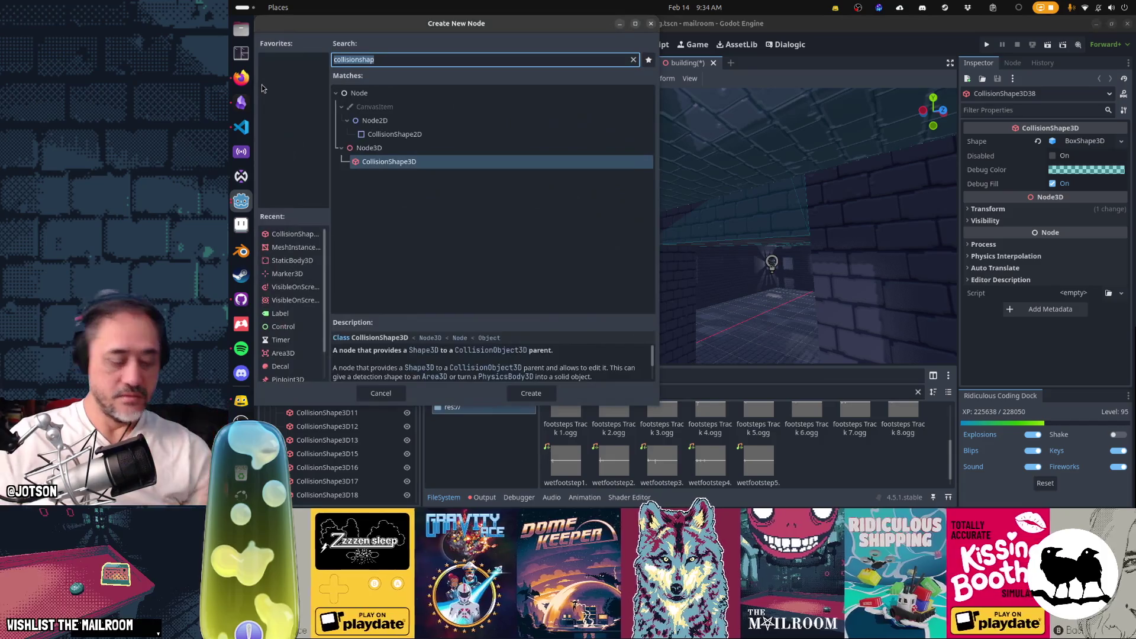
pyautogui.press('BackSpace')
pyautogui.press('BackSpace')
pyautogui.press('BackSpace')
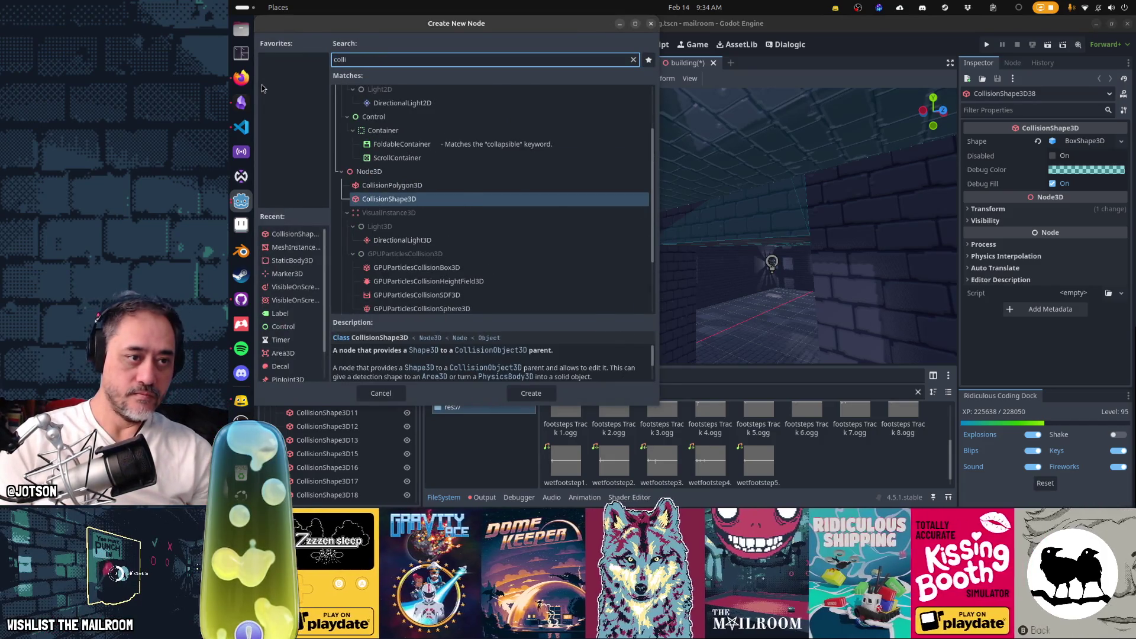
pyautogui.press('Return')
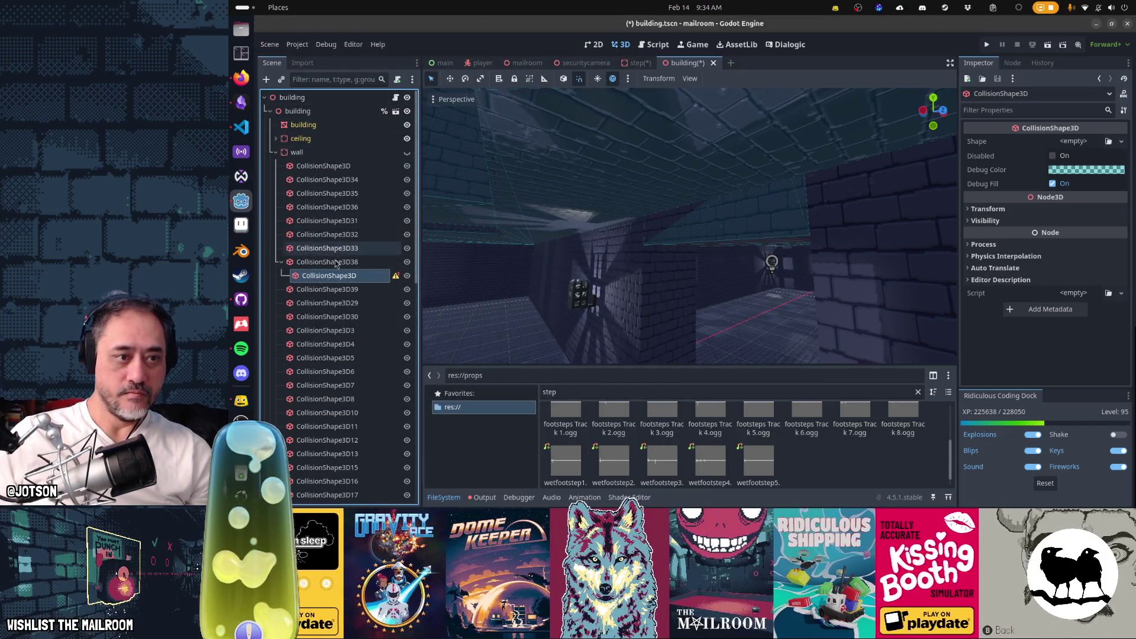
pyautogui.click(1122, 142)
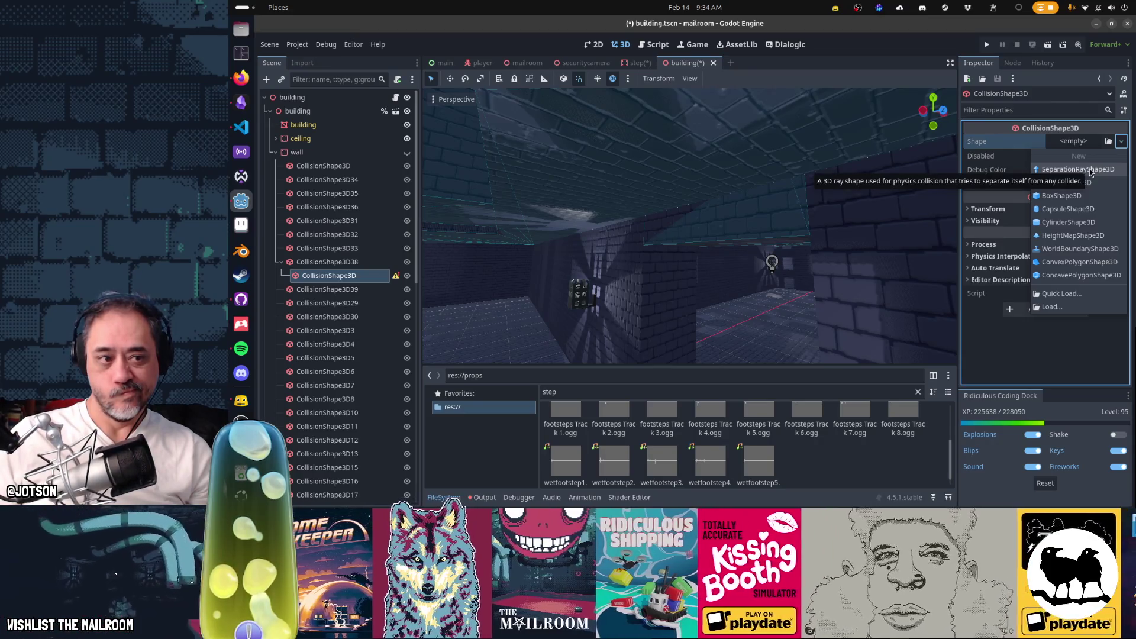
pyautogui.click(329, 280)
pyautogui.press('Delete')
pyautogui.press('Return')
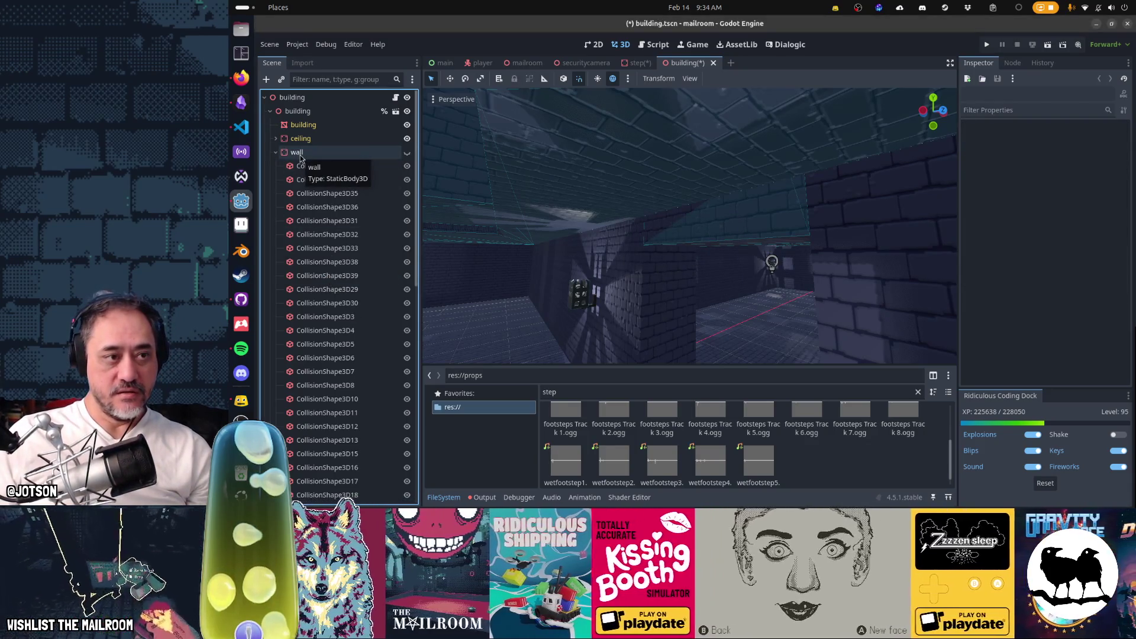
pyautogui.click(276, 155)
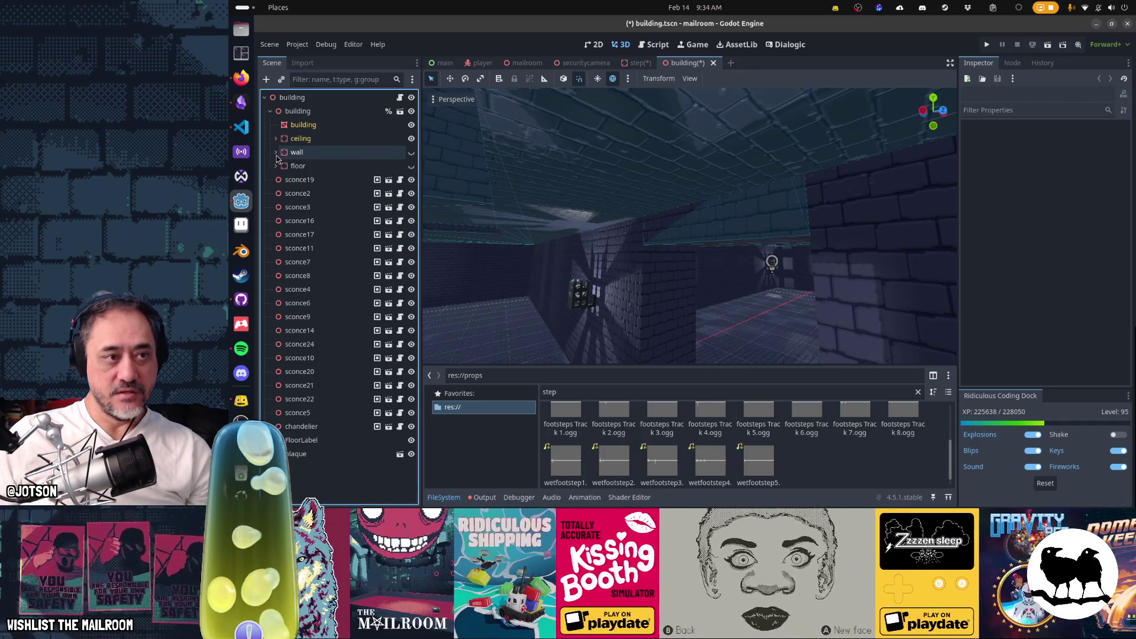
pyautogui.rightClick(623, 229)
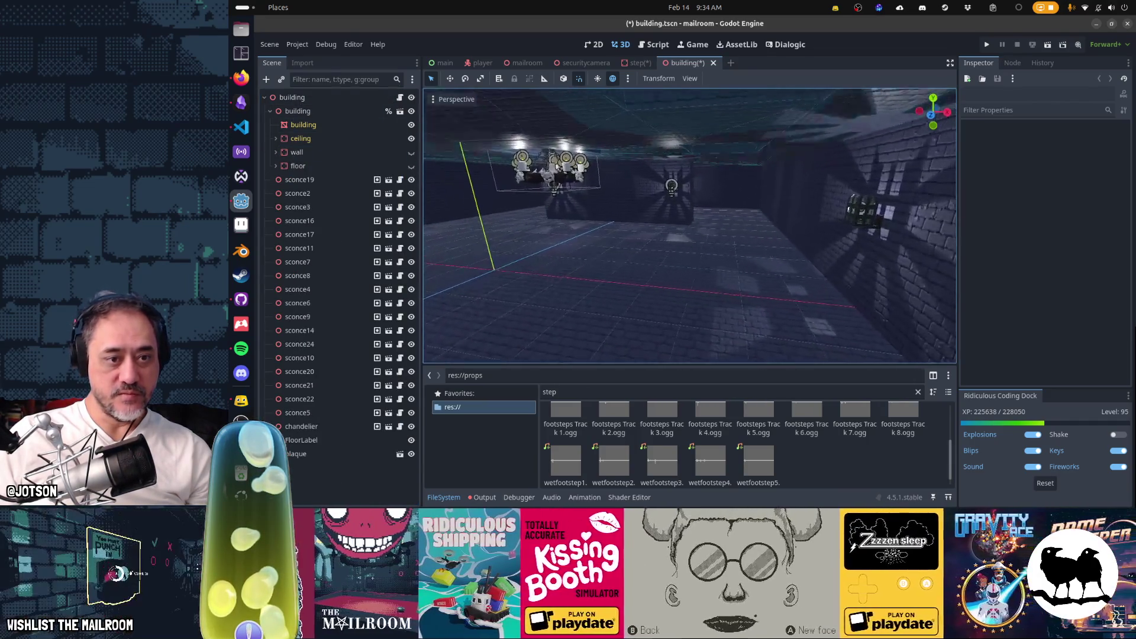
# Add a MeshInstance3D to the building scene and give it a new PrismMesh.
pyautogui.click(266, 80)
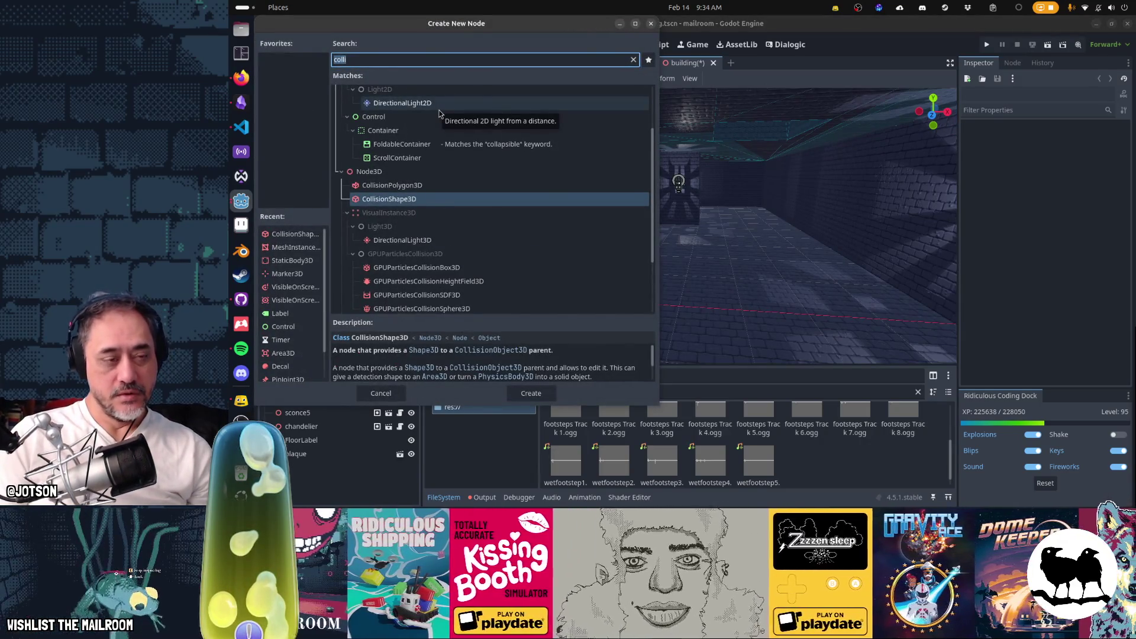
pyautogui.write('csg')
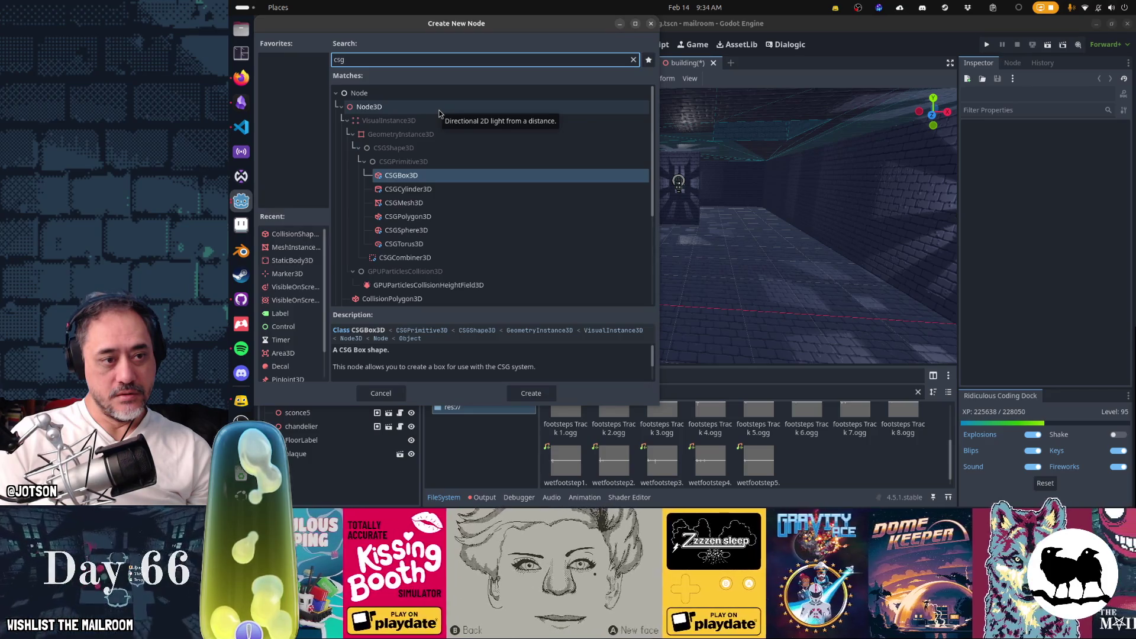
pyautogui.press('Escape')
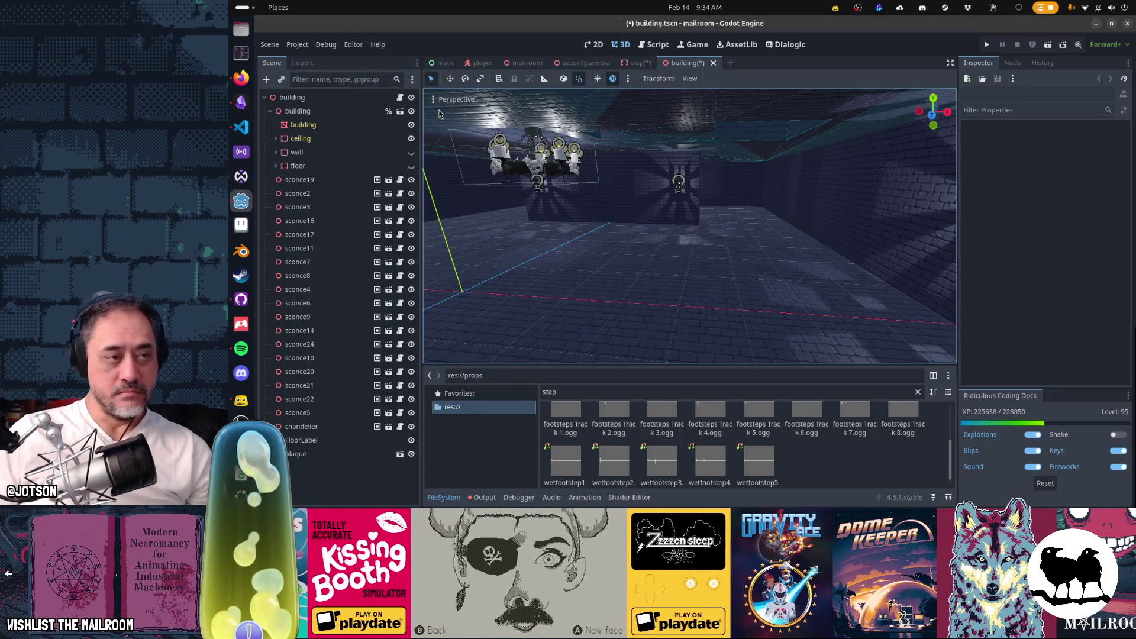
pyautogui.click(267, 79)
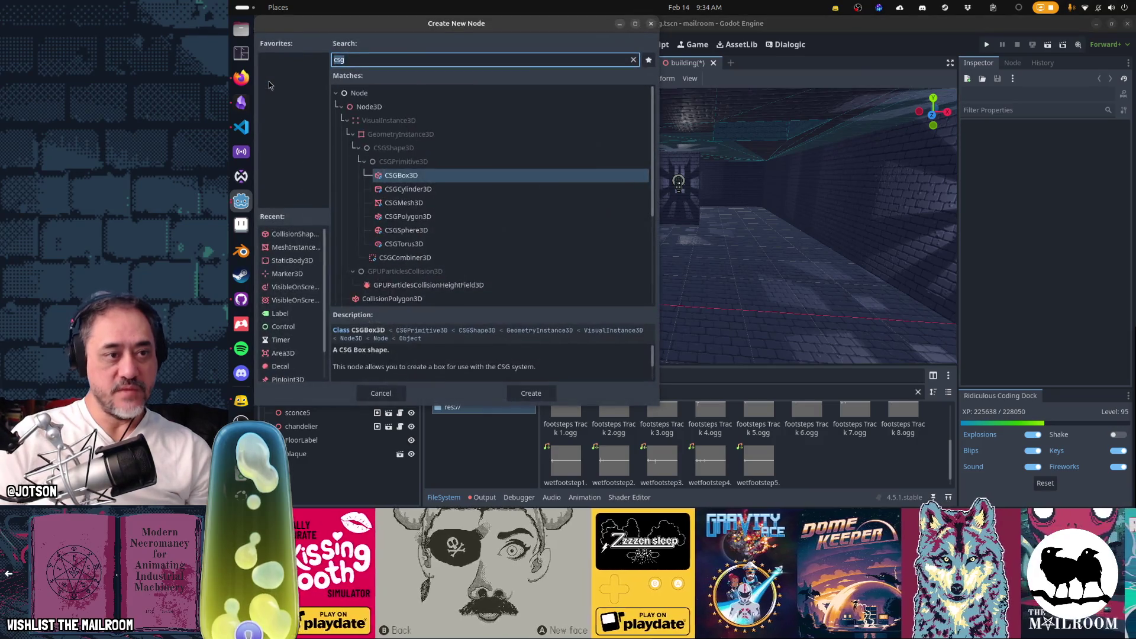
pyautogui.write('mesh')
pyautogui.press('Return')
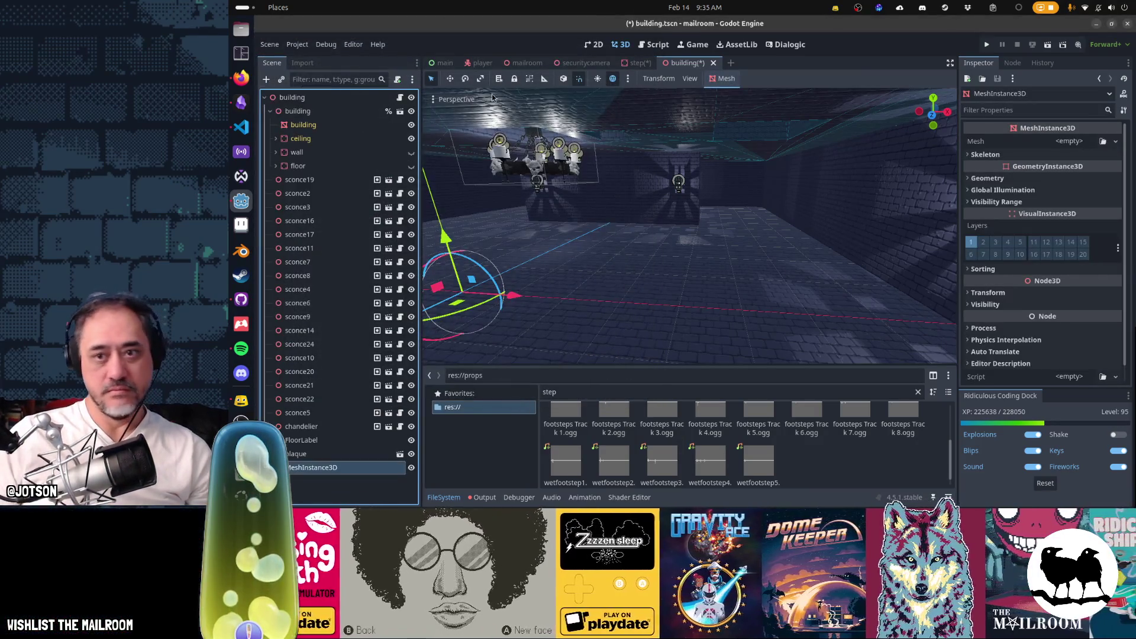
pyautogui.click(1115, 142)
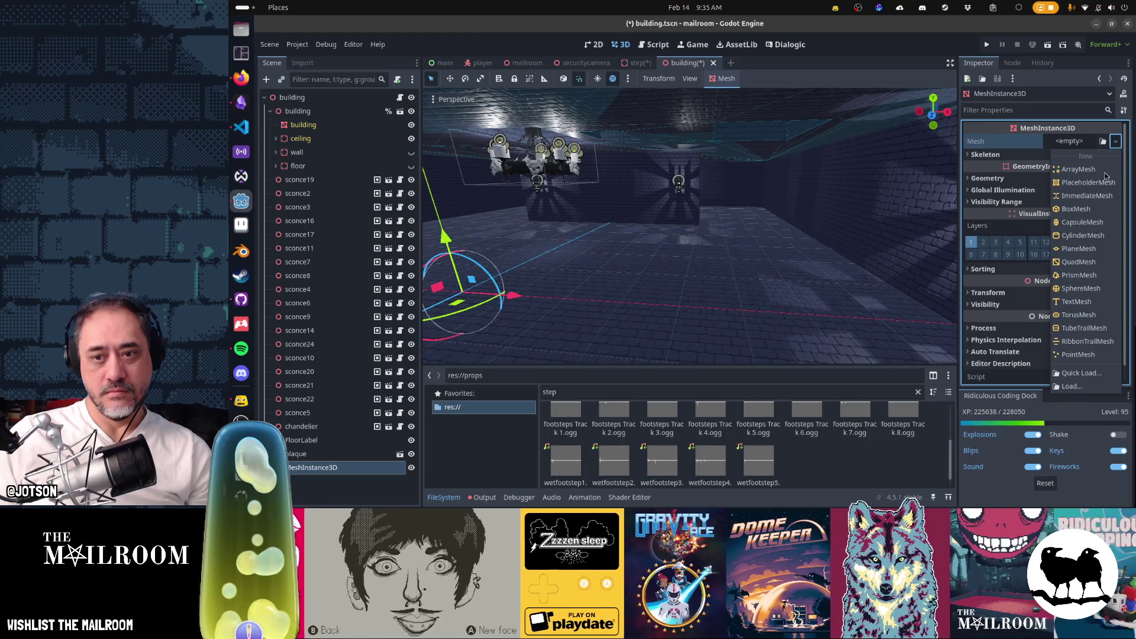
pyautogui.click(1095, 275)
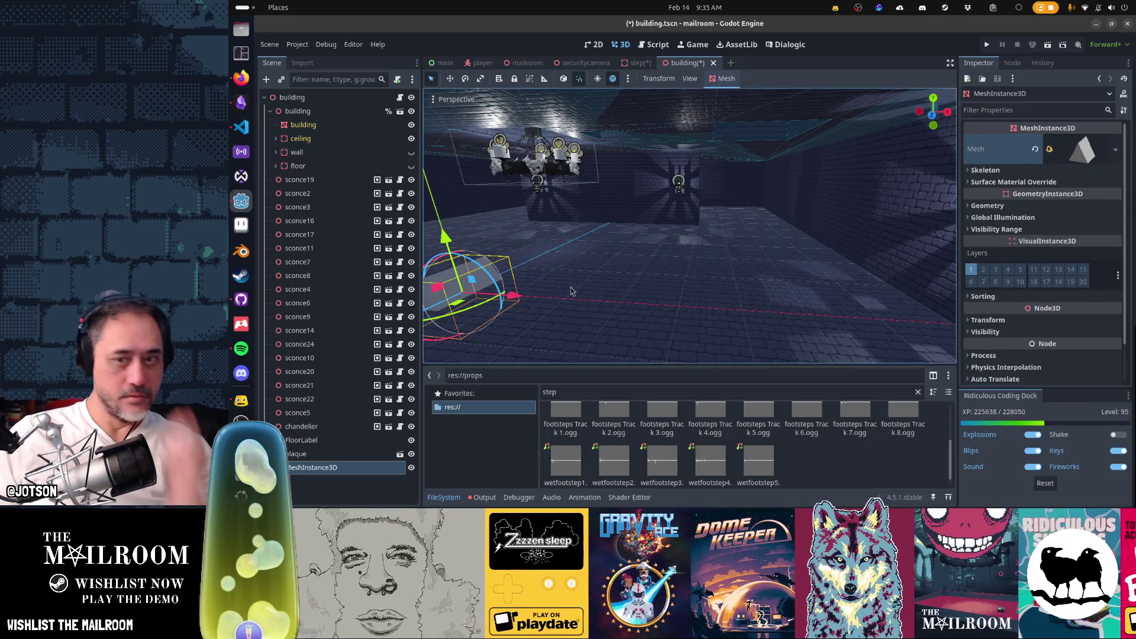
pyautogui.press('f')
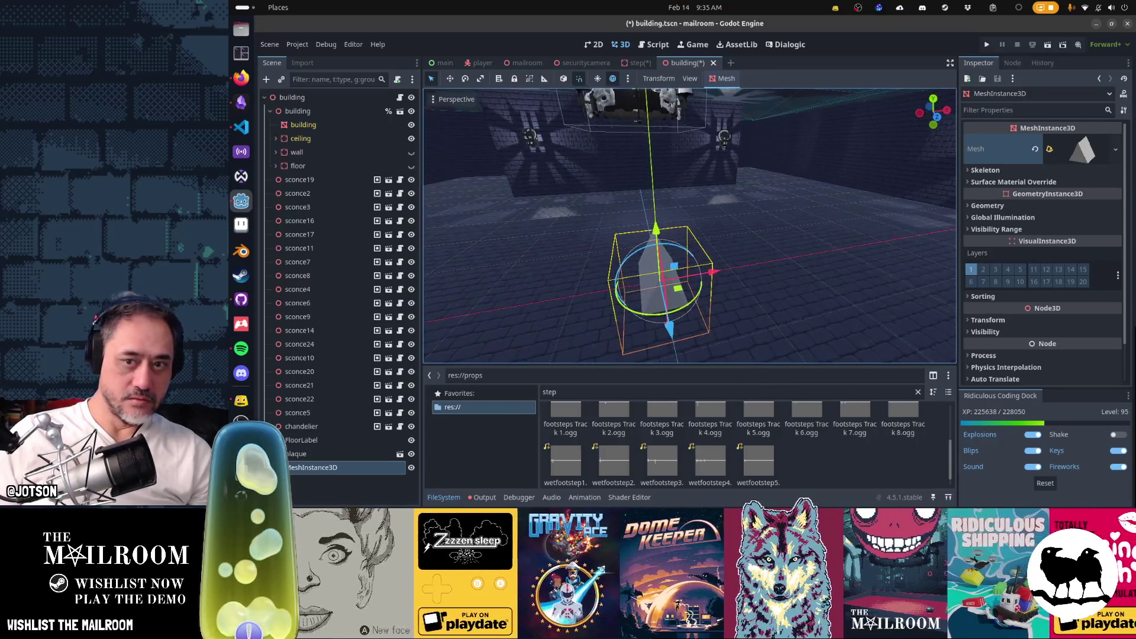
# Set the prism's Left to Right to 1.0 and its Size z to 2.0 m.
pyautogui.click(1114, 150)
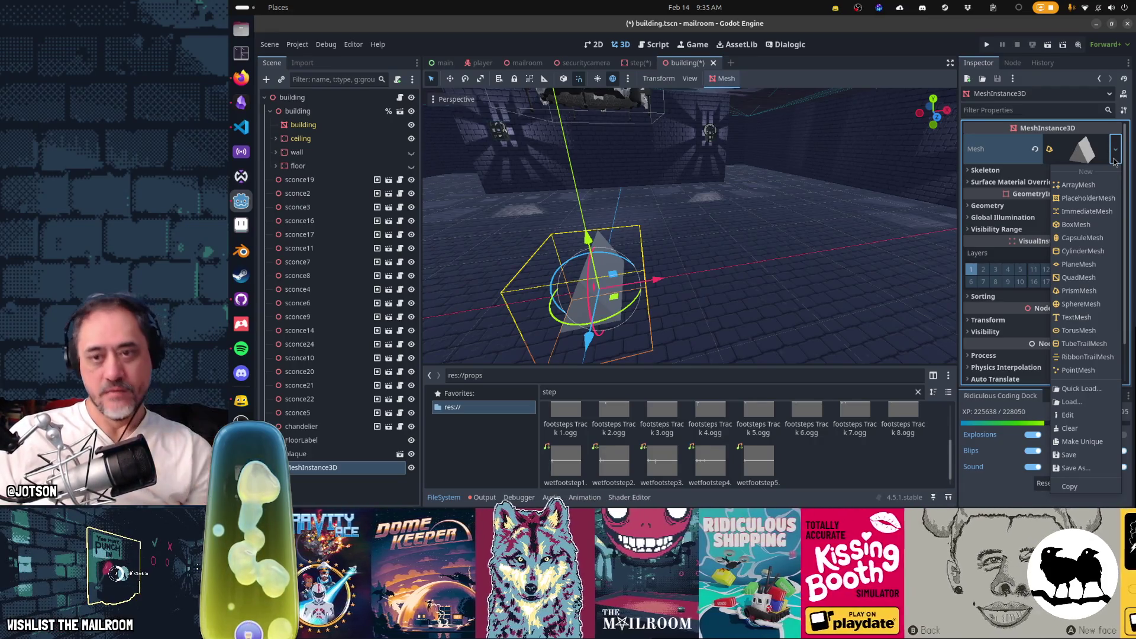
pyautogui.click(1086, 158)
pyautogui.click(1087, 158)
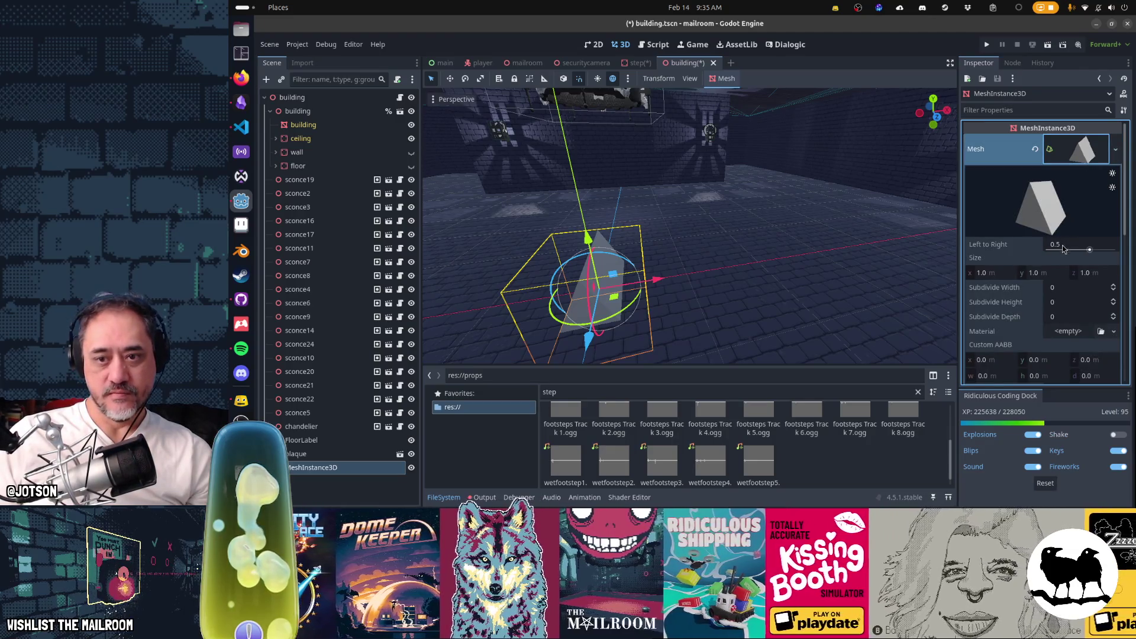
pyautogui.moveTo(1089, 249)
pyautogui.mouseDown()
pyautogui.moveTo(1072, 251)
pyautogui.moveTo(1091, 252)
pyautogui.mouseUp()
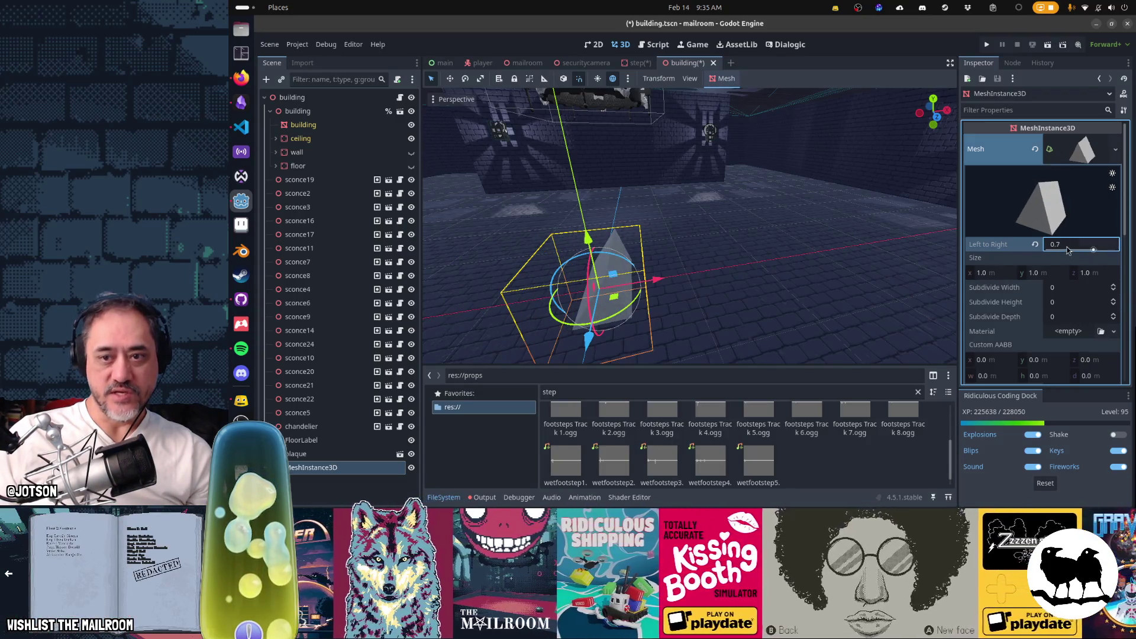
pyautogui.write('1')
pyautogui.press('Tab')
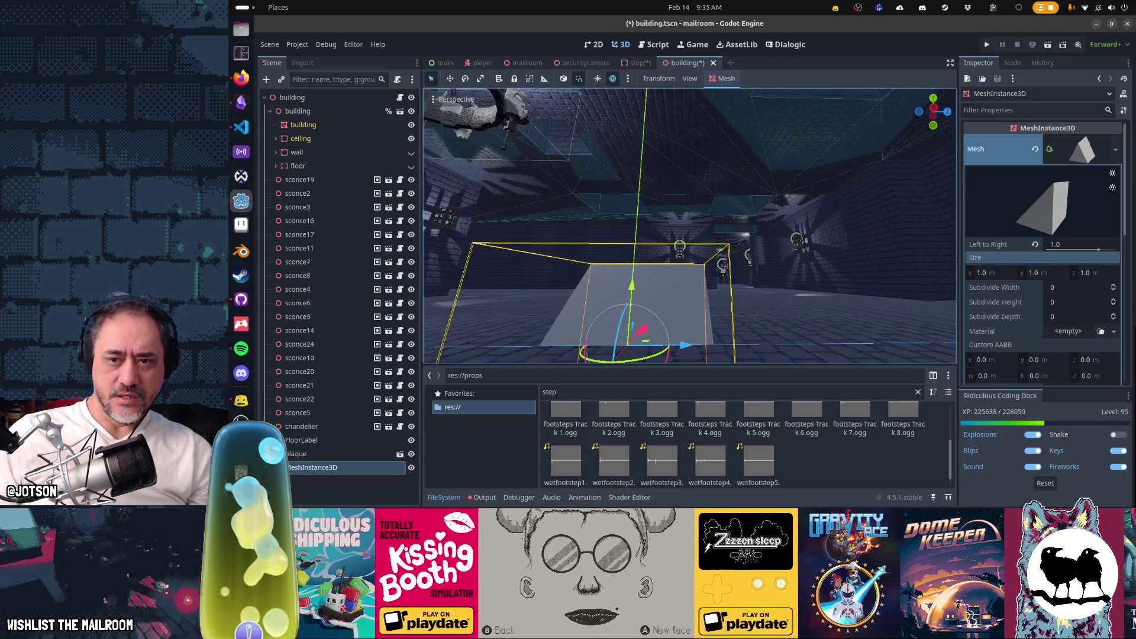
pyautogui.click(983, 273)
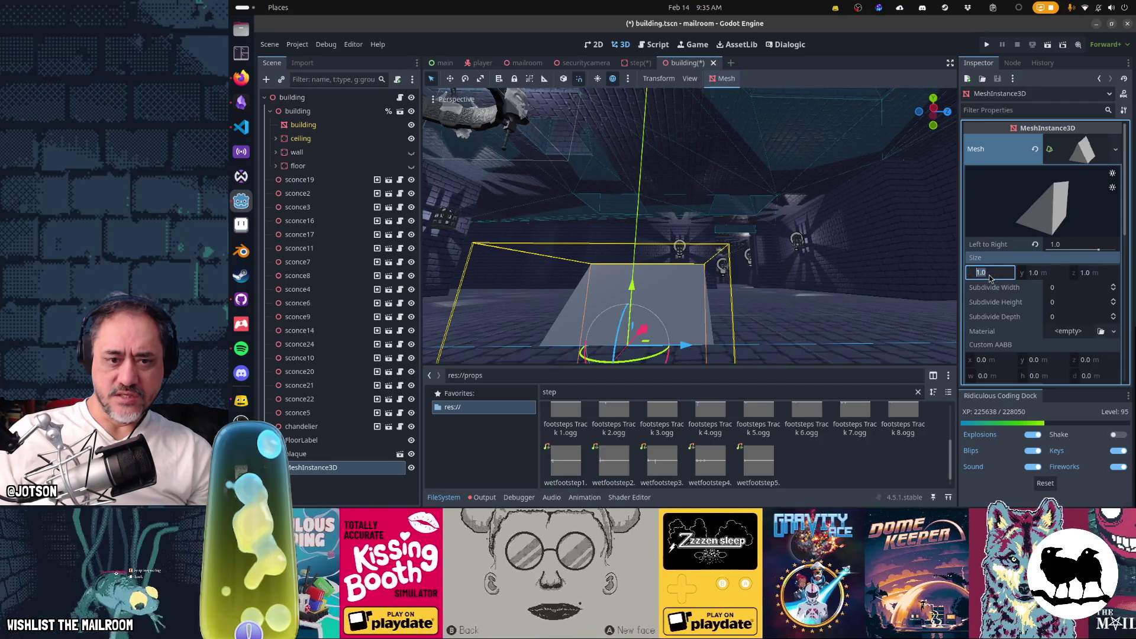
pyautogui.click(1095, 274)
pyautogui.write('2')
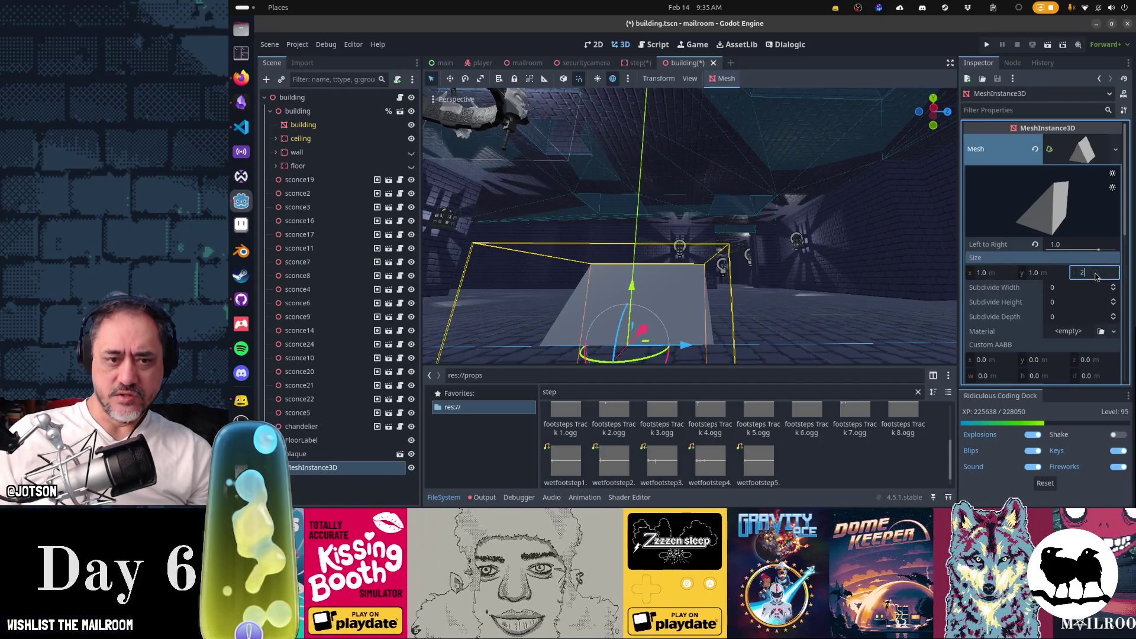
pyautogui.press('Tab')
pyautogui.press('f')
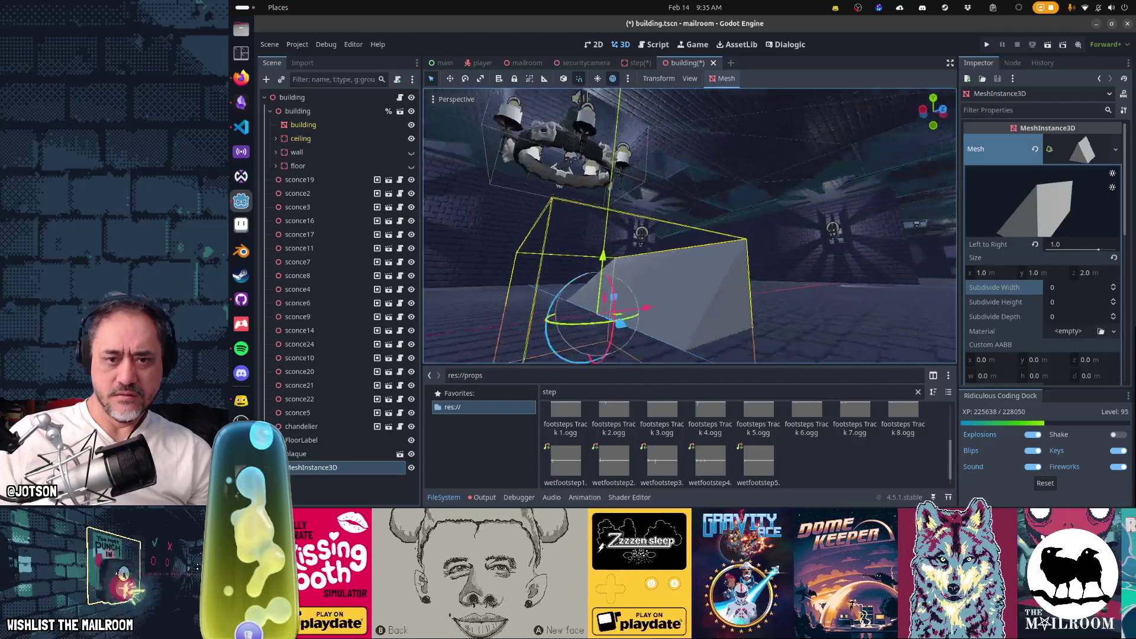